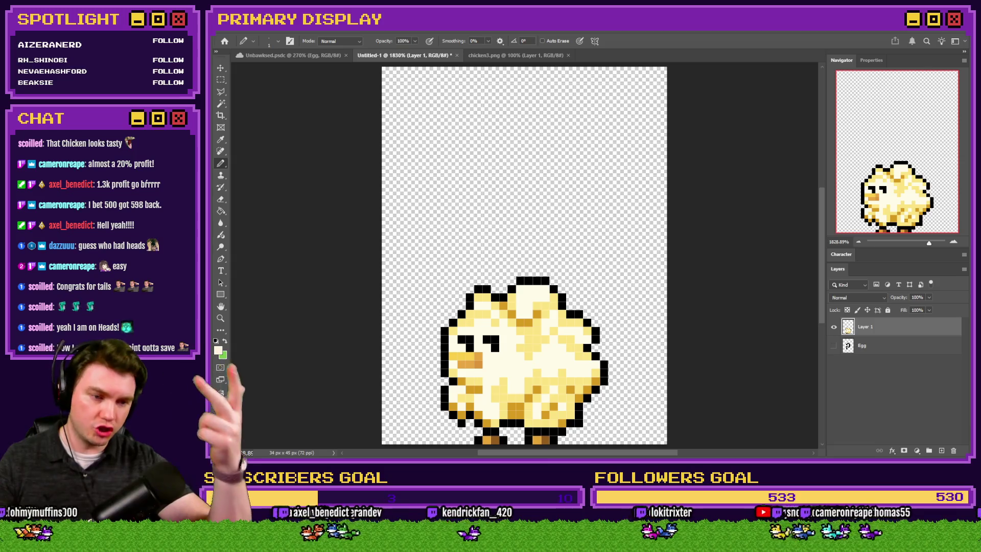
# Switch from Photoshop to the Unbawksed pictures folder with eggBig1–eggBig10 selected, then away.
pyautogui.hotkey('alt', 'Tab')
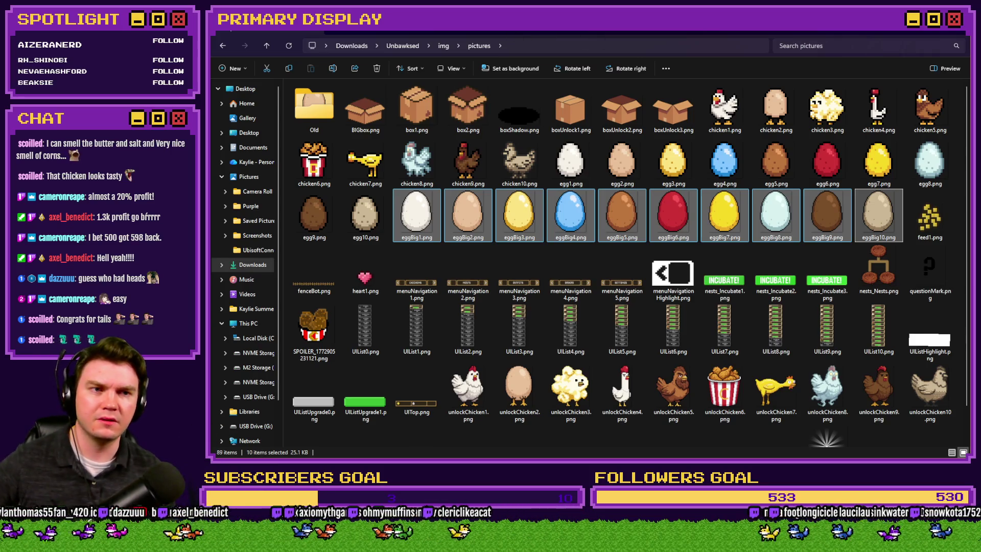
pyautogui.hotkey('alt', 'Tab')
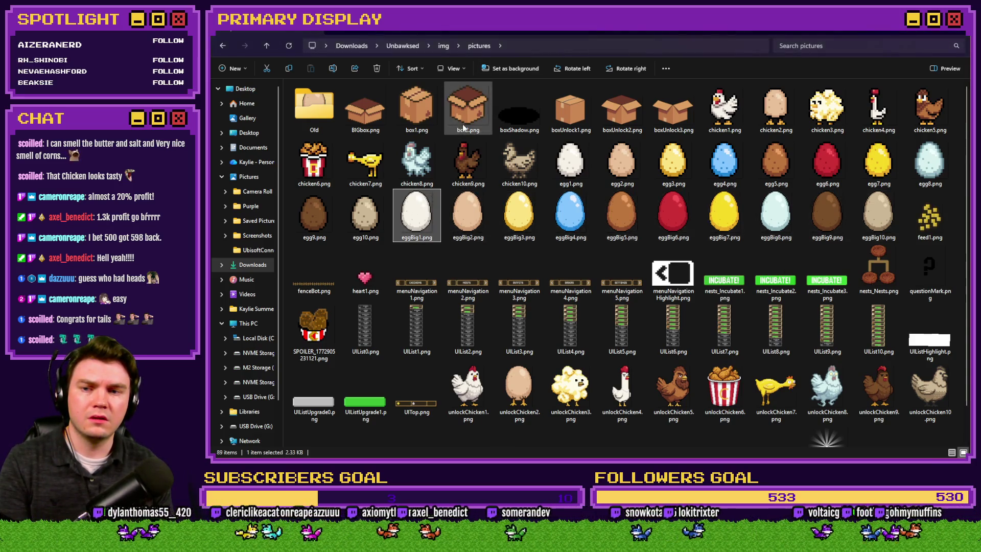
pyautogui.press('Right')
pyautogui.press('Left')
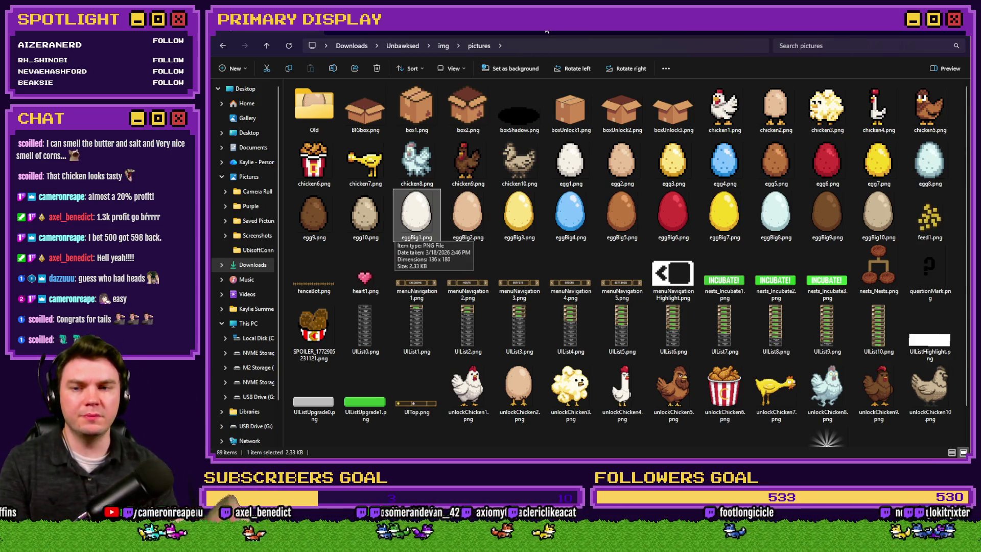
pyautogui.press('Left')
pyautogui.press('Right')
pyautogui.press('Right')
pyautogui.press('Left')
pyautogui.press('Right')
pyautogui.press('Right')
pyautogui.press('Right')
pyautogui.press('Right')
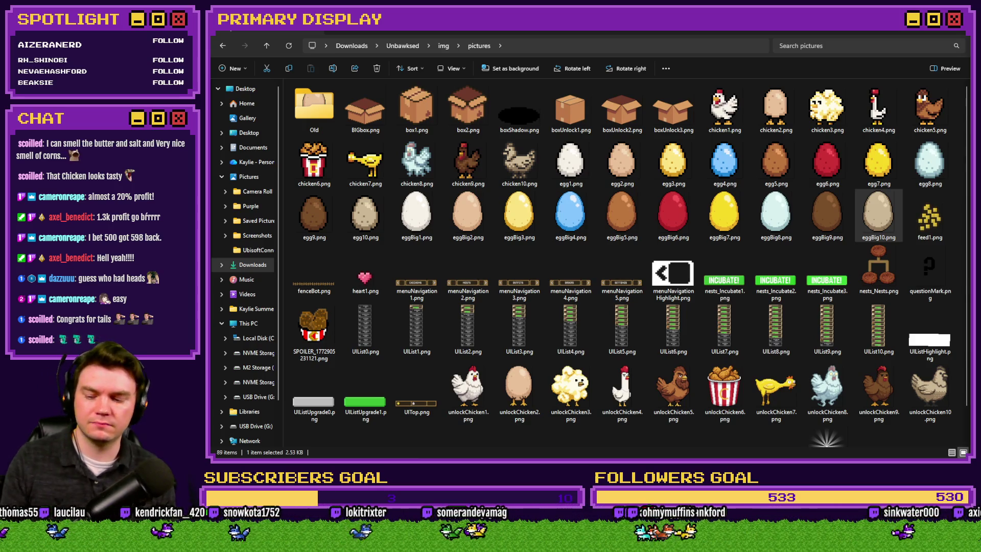
# Cycle windows from File Explorer to the RPG Maker MZ map editor, then the itch.io jam page.
pyautogui.hotkey('alt', 'Tab')
pyautogui.hotkey('alt', 'Tab')
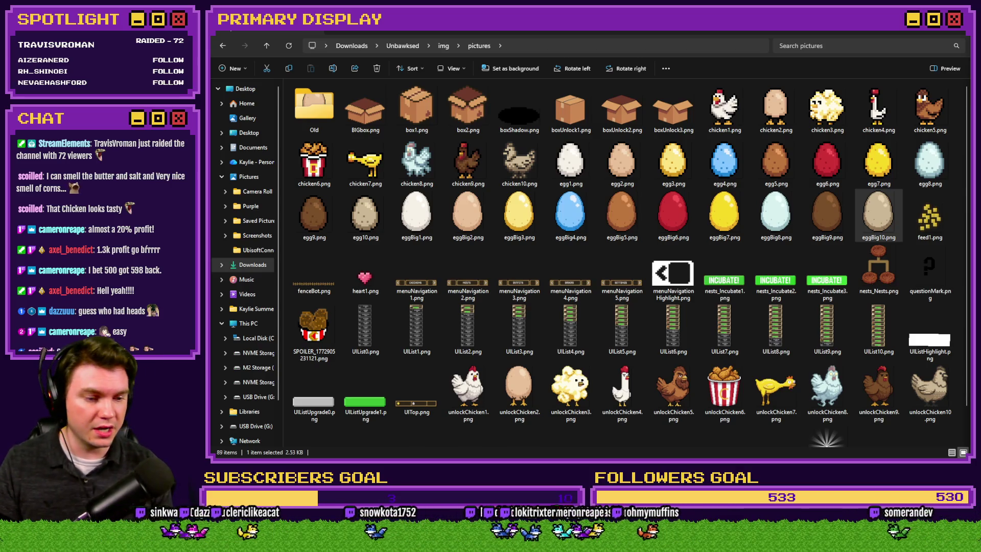
pyautogui.hotkey('alt', 'Tab')
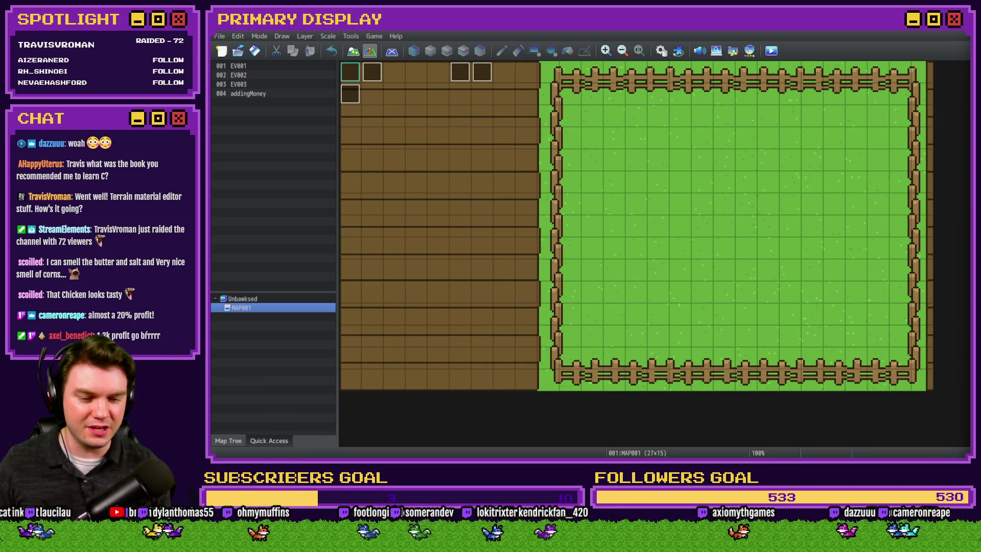
pyautogui.hotkey('alt', 'Tab')
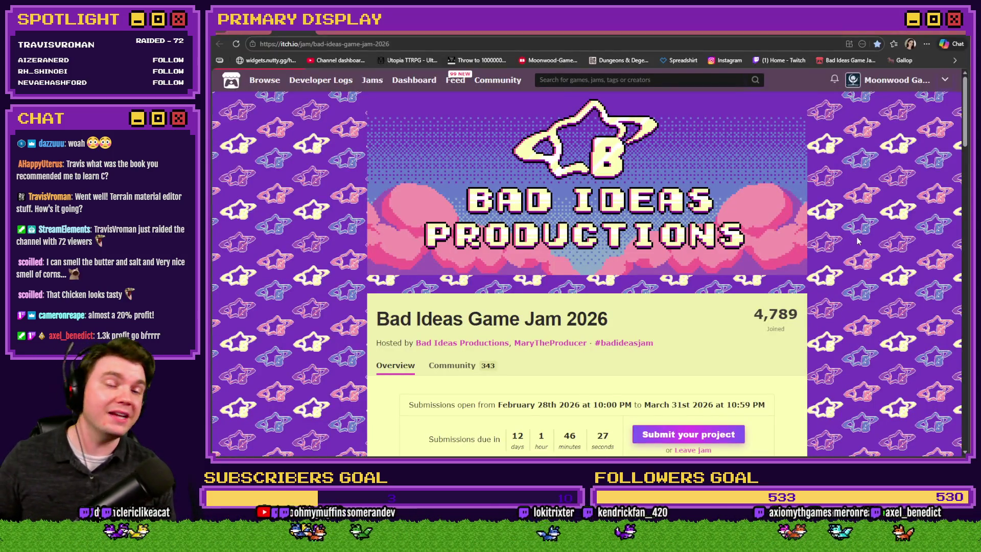
# Scroll the Bad Ideas Game Jam 2026 page to its Theme section and back, then return to RPG Maker MZ.
pyautogui.scroll(-2, 848, 261)
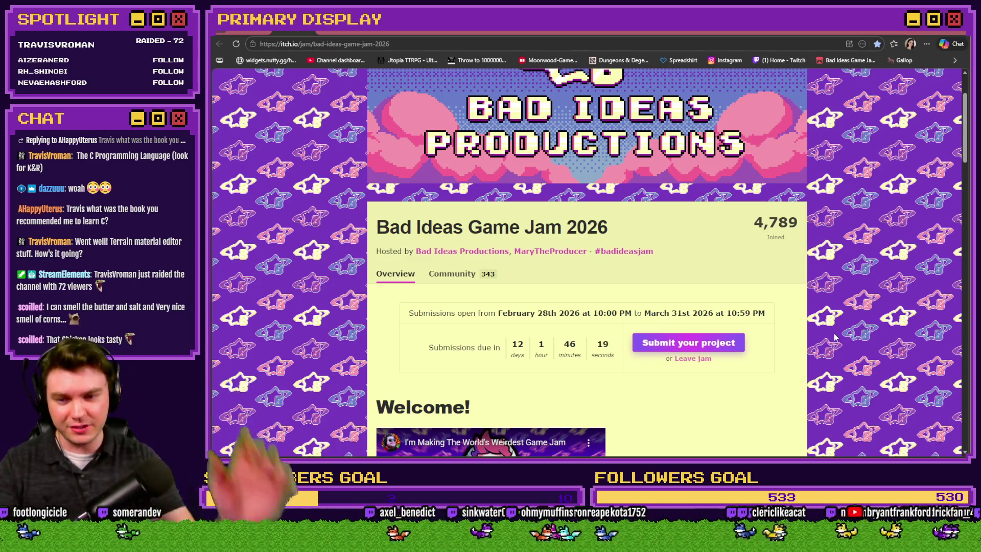
pyautogui.scroll(2, 843, 339)
pyautogui.scroll(-10, 852, 338)
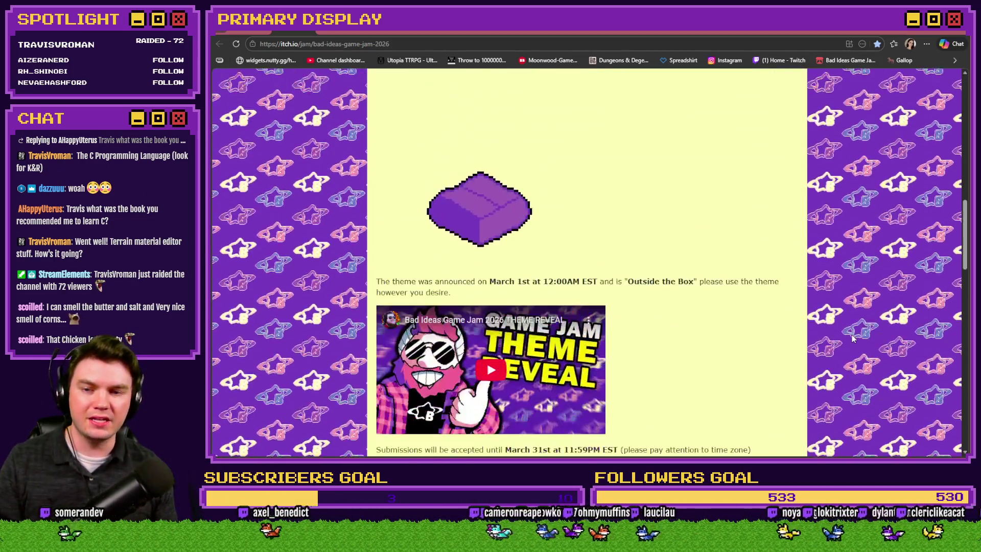
pyautogui.scroll(4, 852, 338)
pyautogui.scroll(-3, 852, 339)
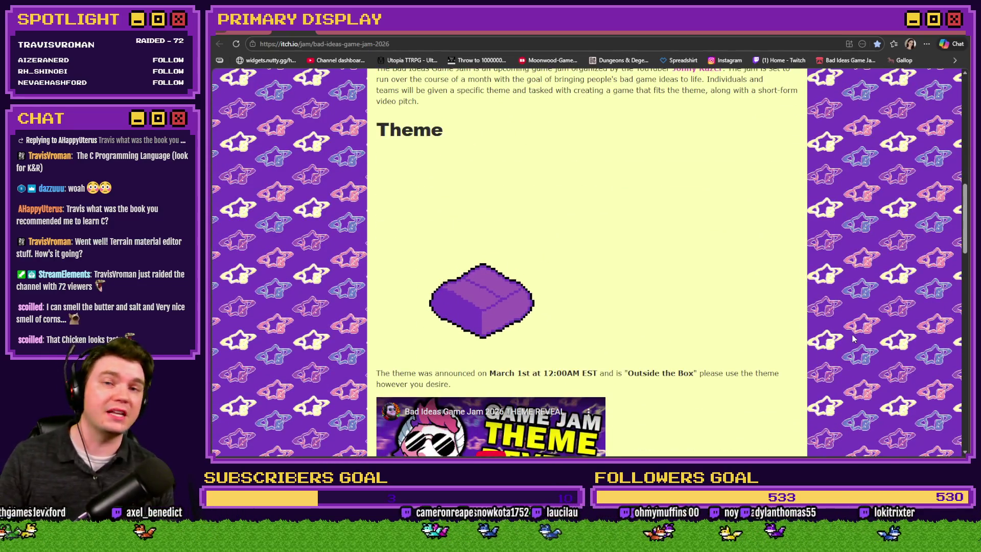
pyautogui.scroll(10, 852, 339)
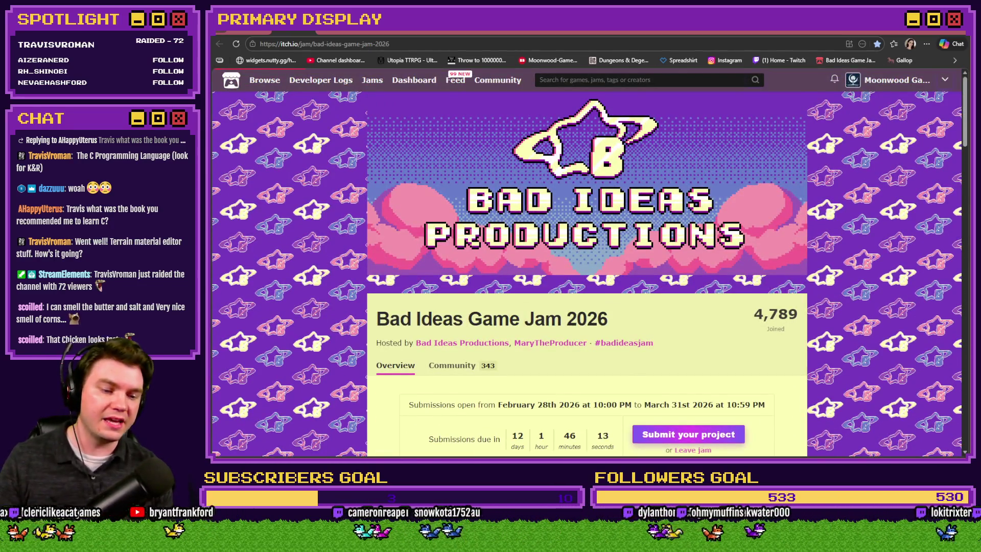
pyautogui.hotkey('alt', 'Tab')
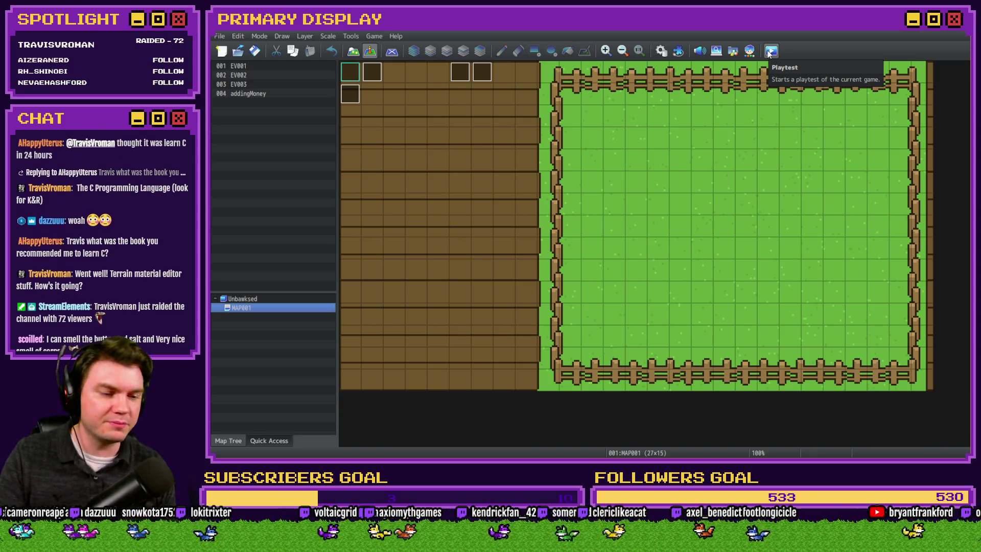
# Start a playtest and unlock the first Leghorn from its crate.
pyautogui.click(771, 51)
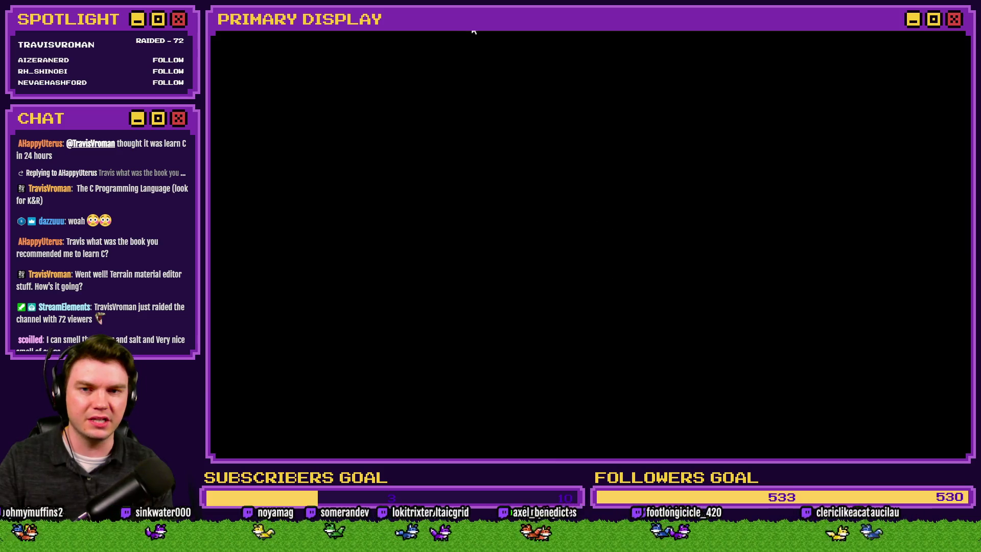
pyautogui.scroll(-3, 387, 302)
pyautogui.scroll(-2, 388, 301)
pyautogui.scroll(4, 395, 340)
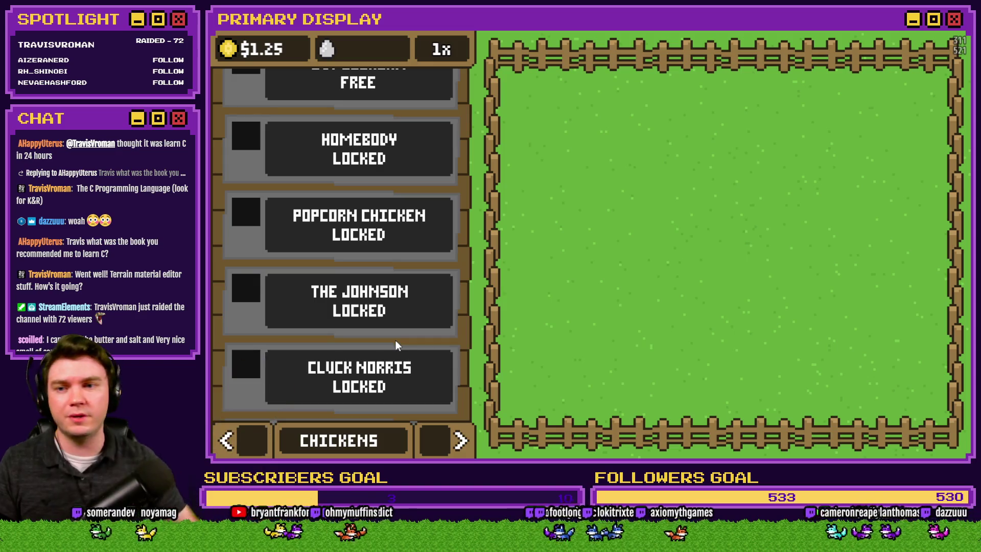
pyautogui.scroll(2, 410, 239)
pyautogui.click(396, 94)
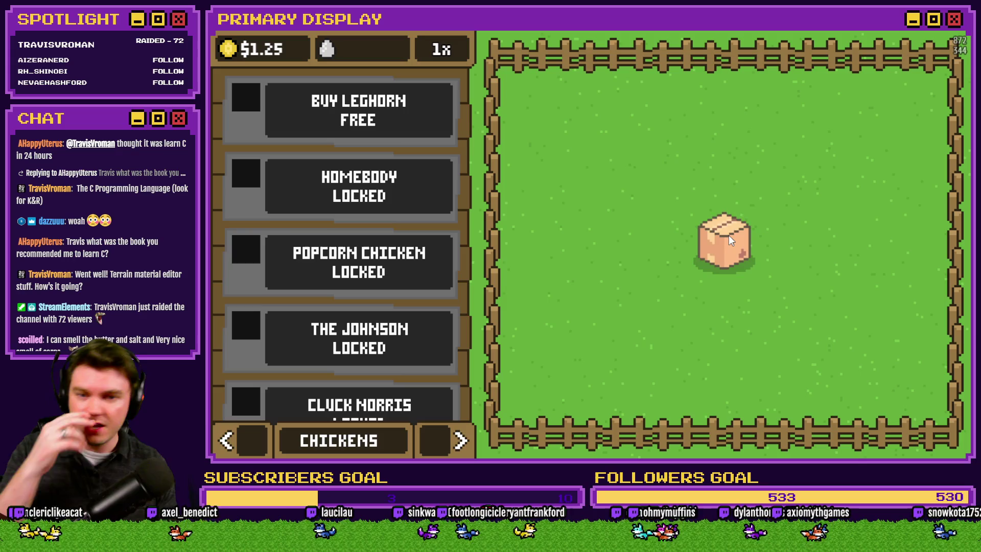
pyautogui.click(729, 246)
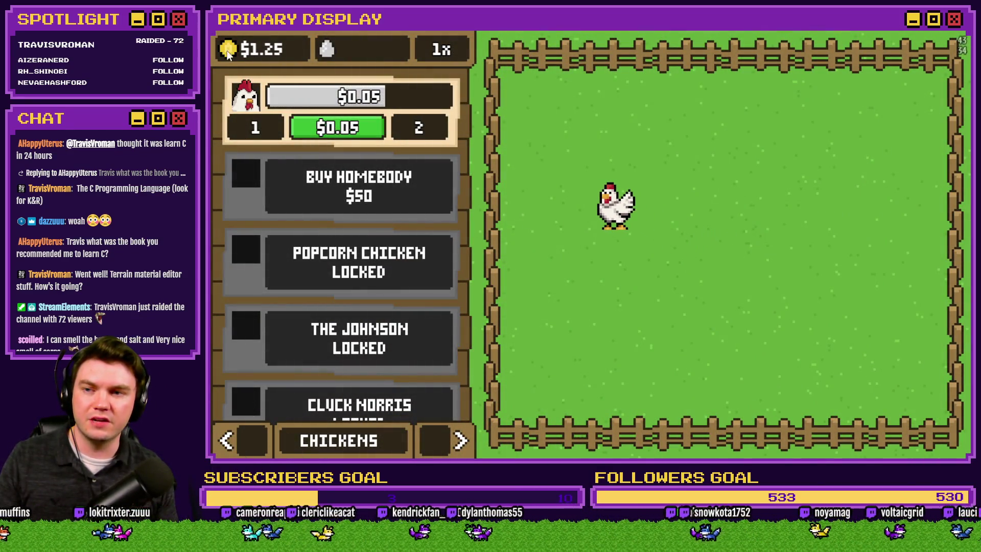
# Add debug money, unlock Homebody ($50), Popcorn Chicken ($500) and The Johnson ($2.5K), then reset with F5.
pyautogui.press('m')
pyautogui.click(337, 192)
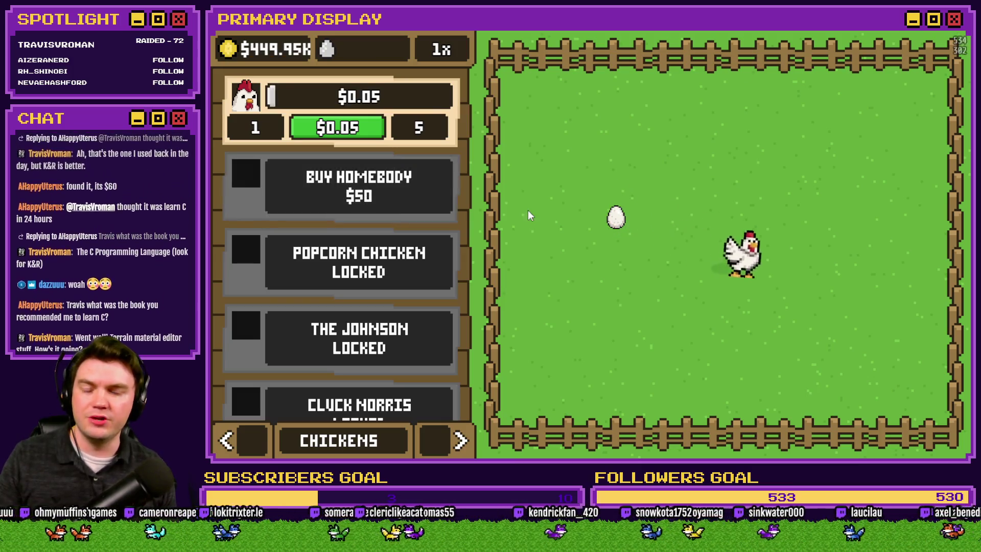
pyautogui.click(721, 258)
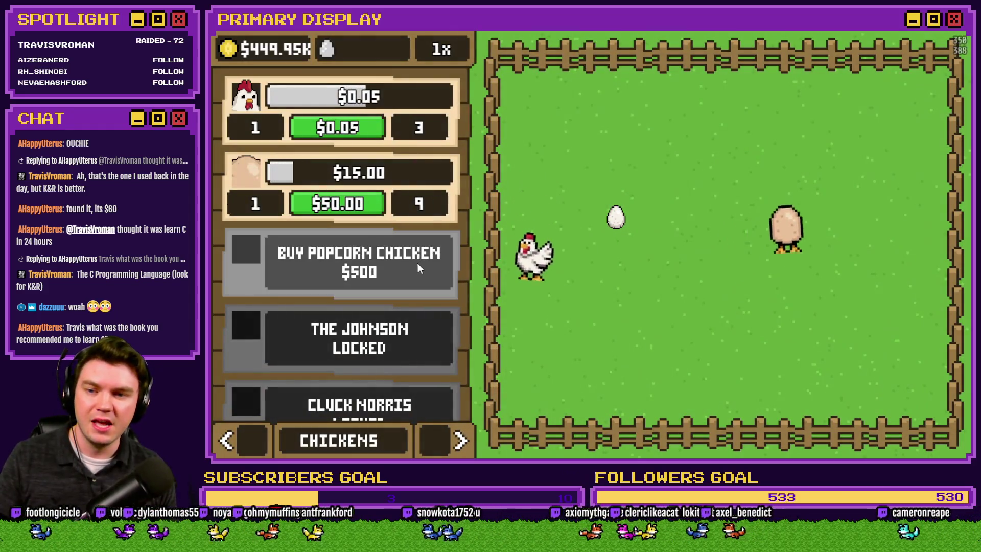
pyautogui.click(416, 264)
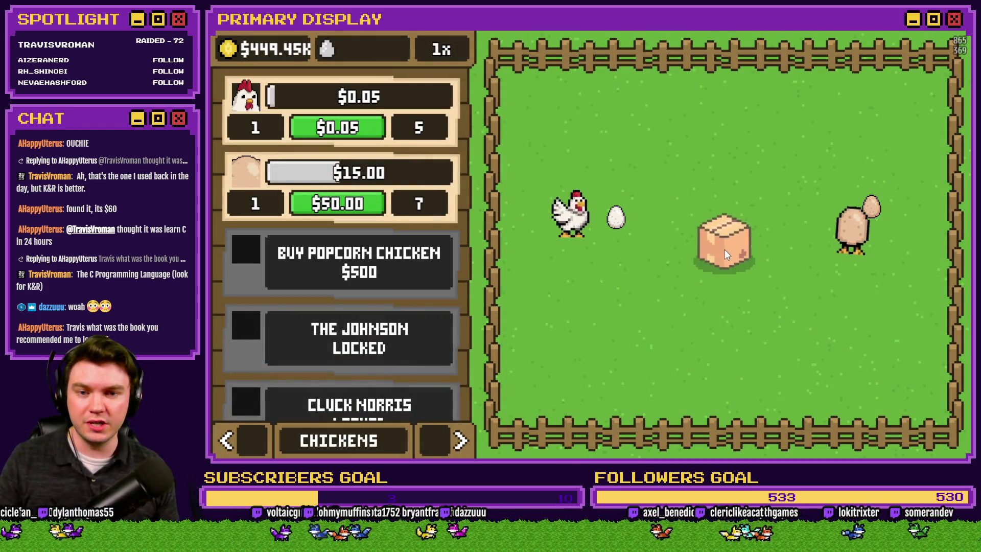
pyautogui.click(724, 250)
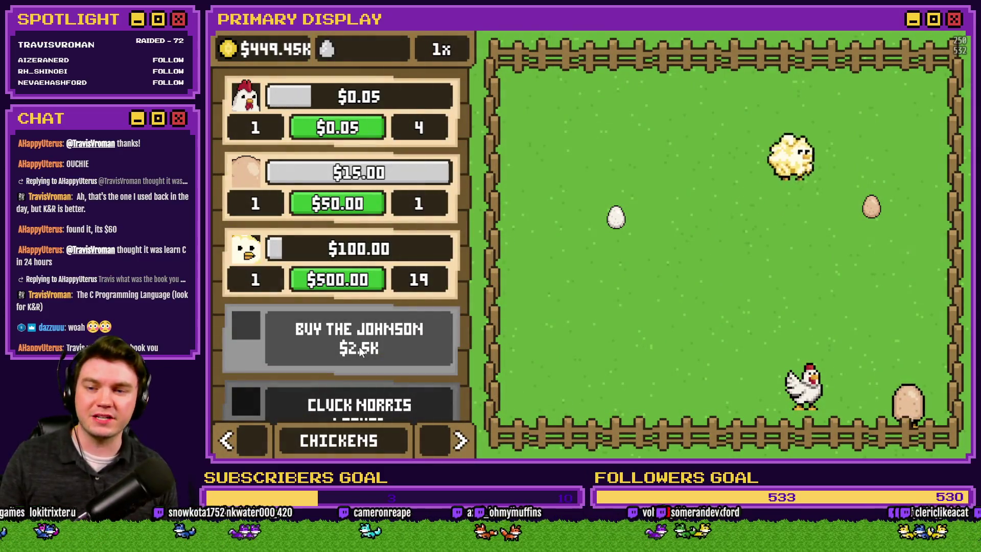
pyautogui.click(359, 347)
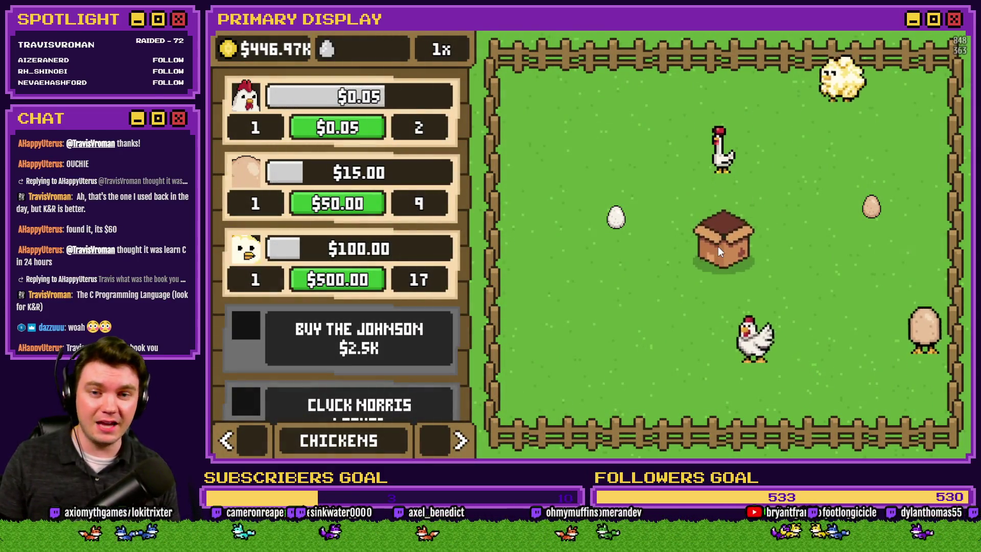
pyautogui.click(717, 247)
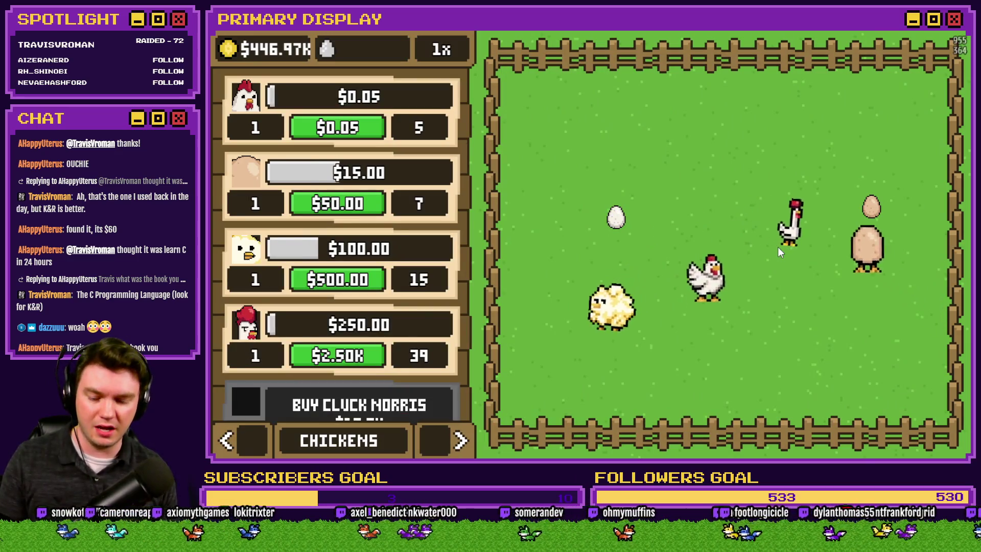
pyautogui.press('F5')
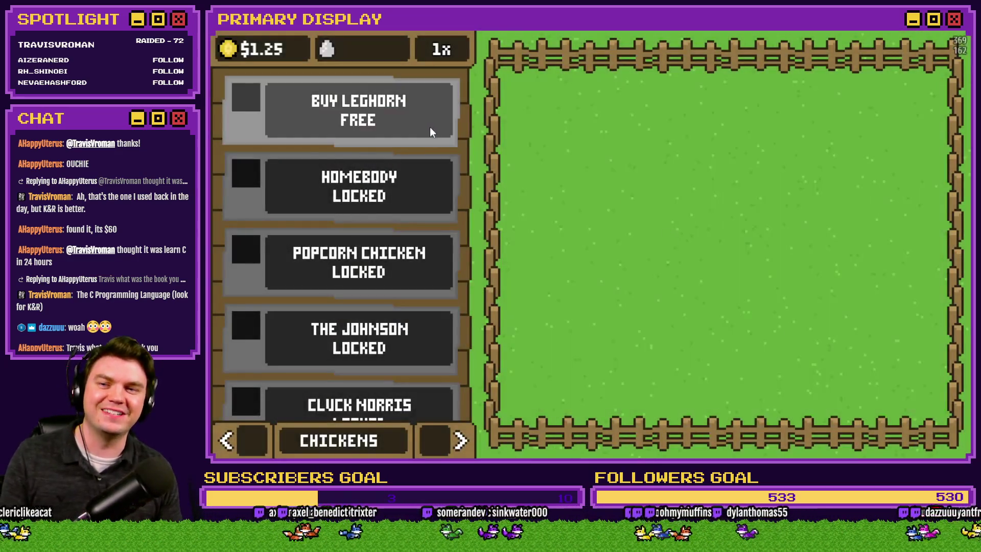
# Claim the free Leghorn, add test money, and unlock the Homebody for $50.
pyautogui.click(232, 48)
pyautogui.click(232, 48)
pyautogui.click(747, 257)
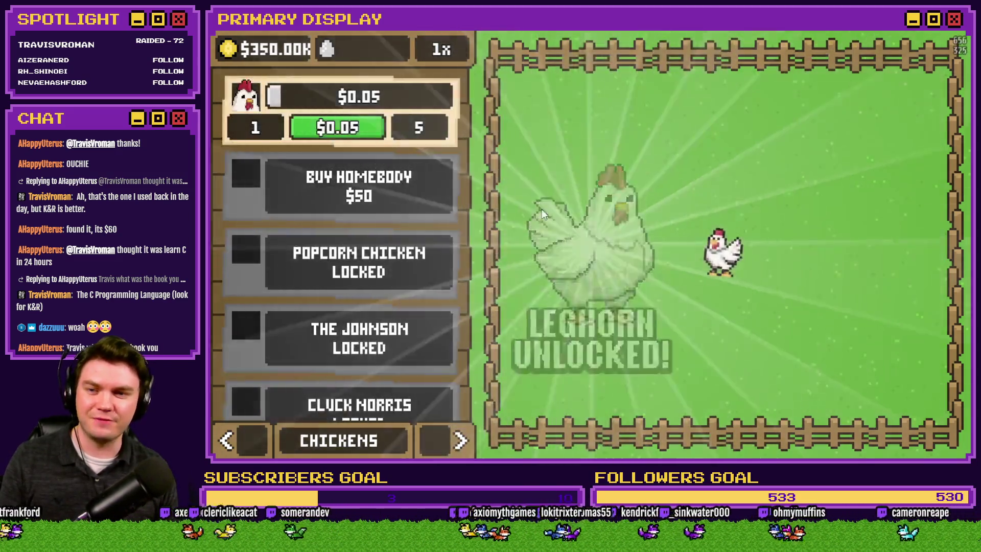
pyautogui.click(443, 184)
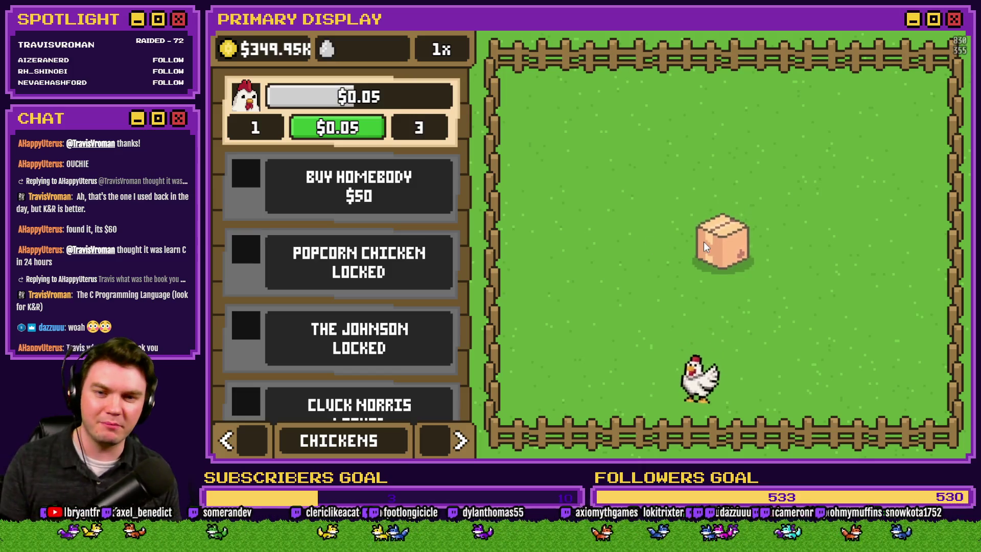
pyautogui.click(707, 243)
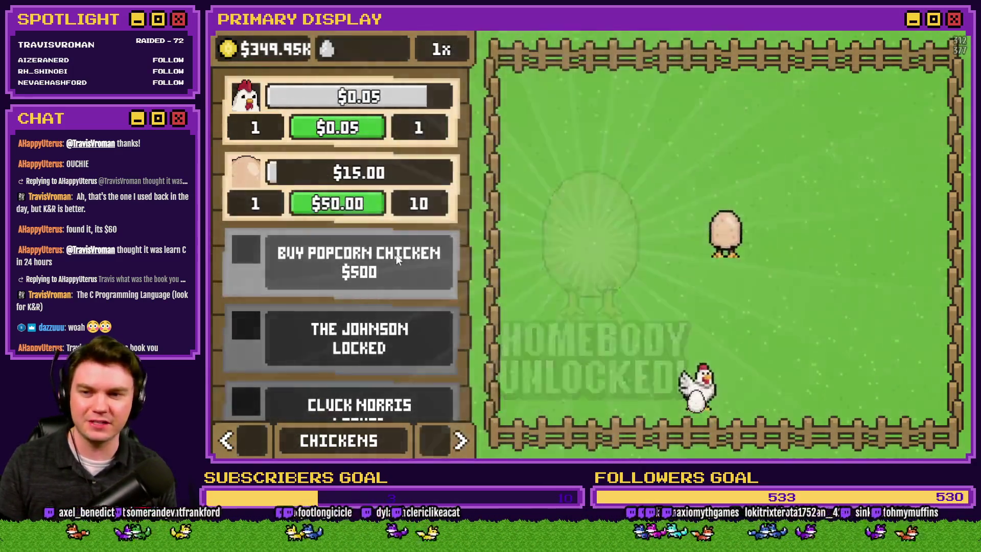
# Unlock the Popcorn Chicken for $500 and The Johnson for $2.5K.
pyautogui.click(397, 254)
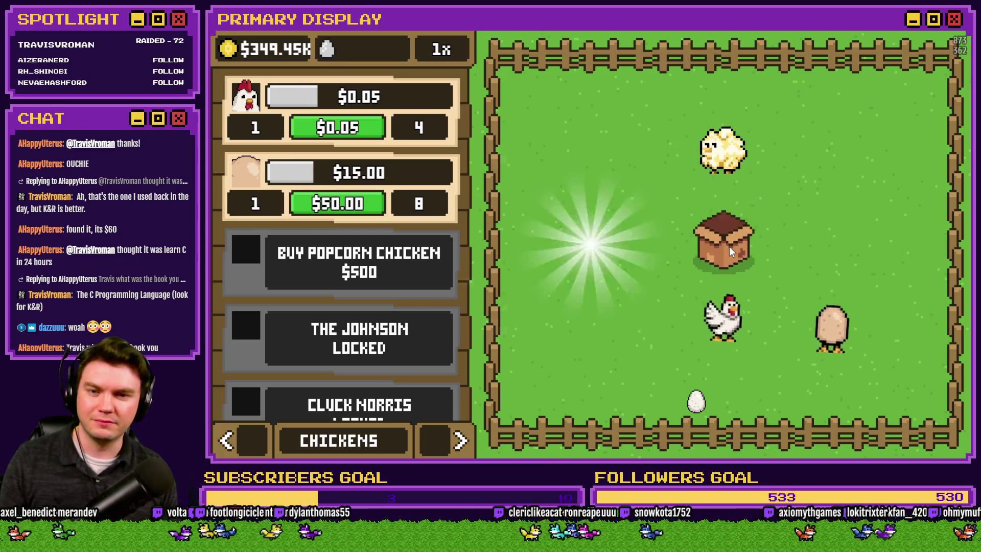
pyautogui.click(728, 246)
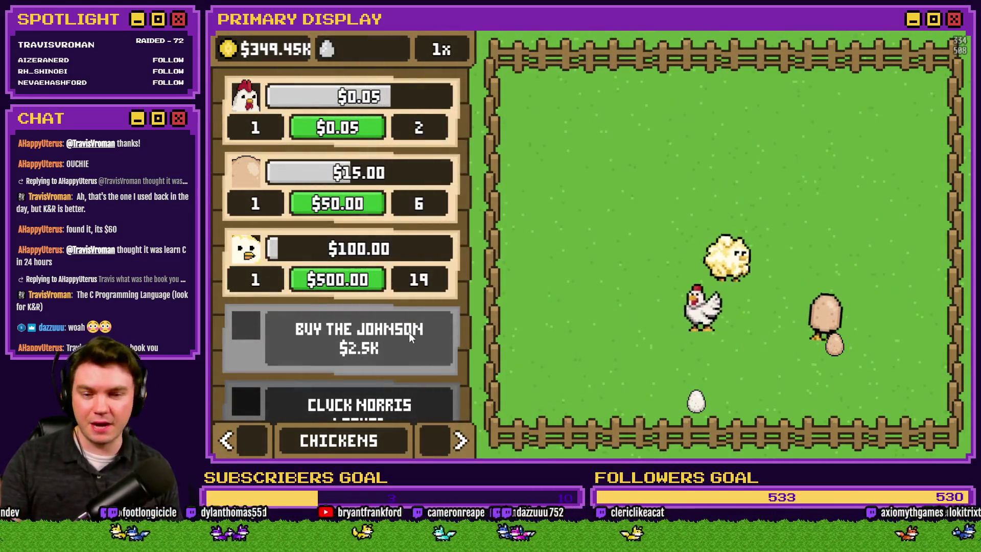
pyautogui.click(408, 332)
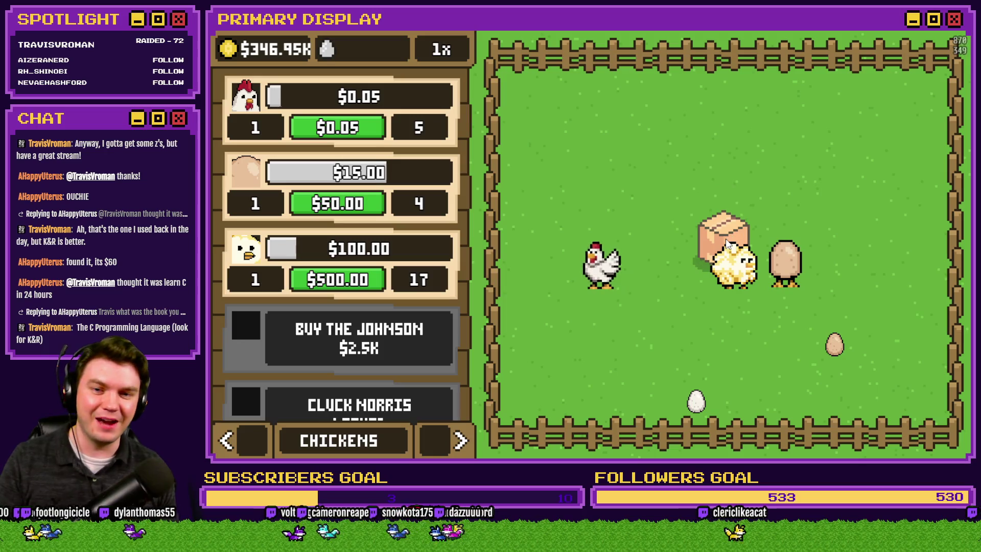
pyautogui.click(726, 238)
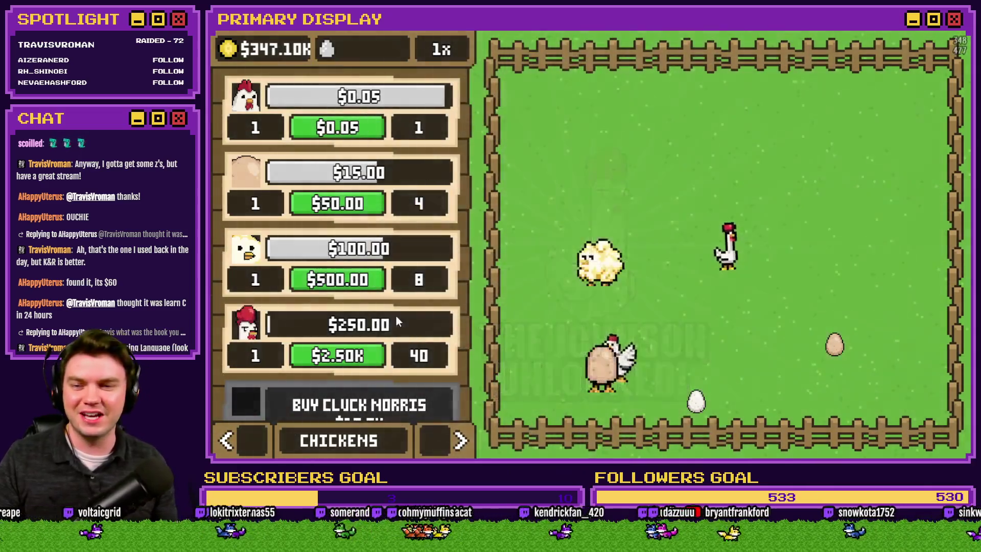
pyautogui.moveTo(397, 316); pyautogui.dragTo(403, 174)
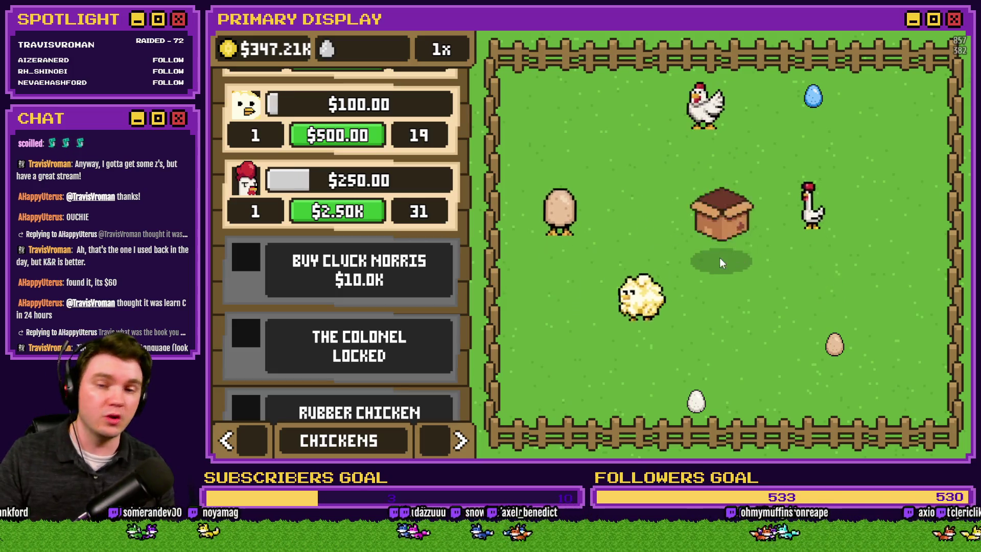
# Unlock Cluck Norris, The Colonel ($50.0K), the Rubber Chicken and Poultrygeist ($250.0K).
pyautogui.click(719, 258)
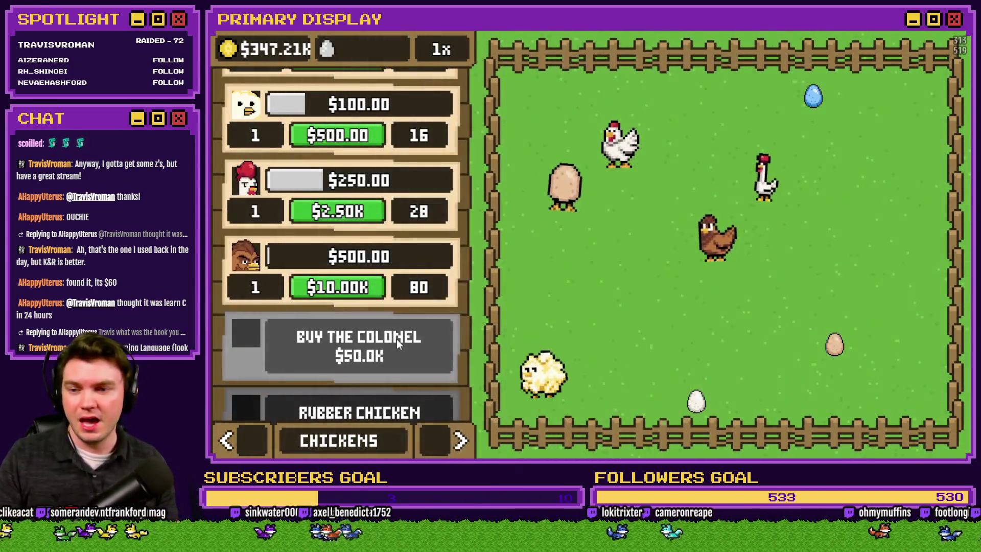
pyautogui.click(398, 344)
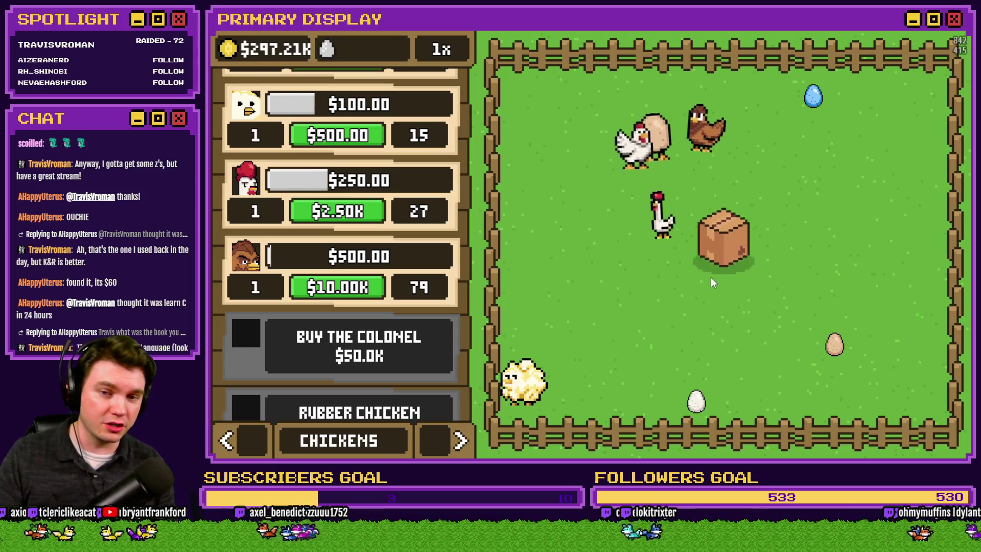
pyautogui.click(736, 247)
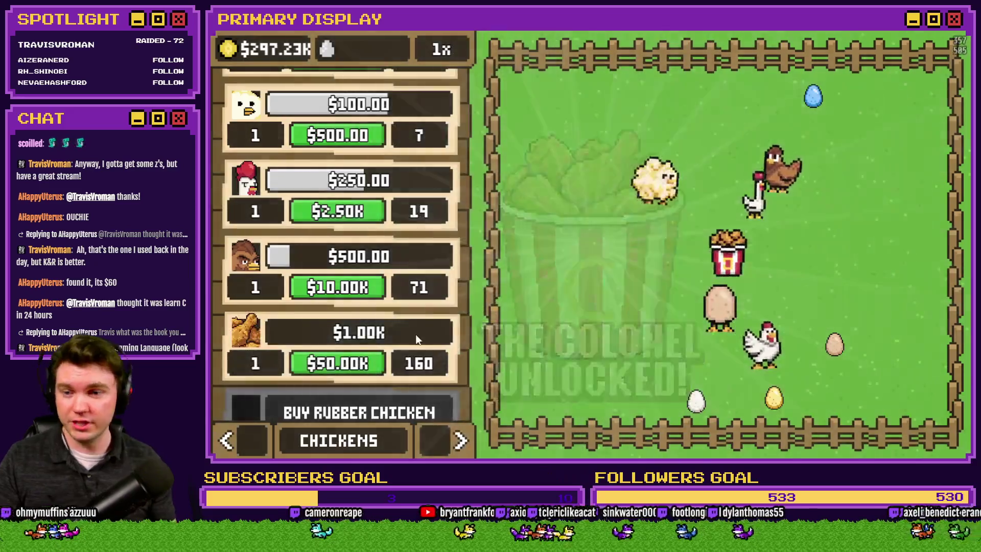
pyautogui.scroll(-3, 421, 330)
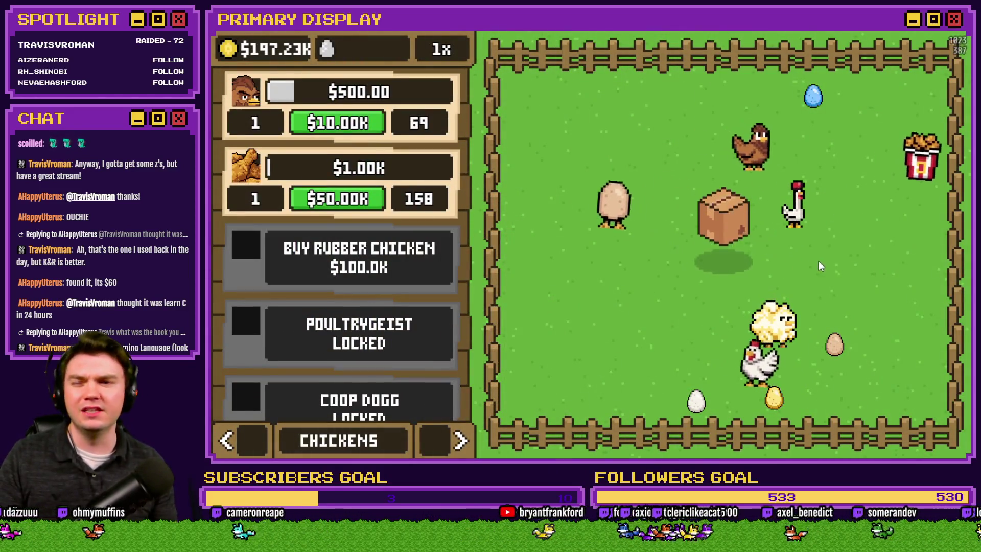
pyautogui.click(731, 254)
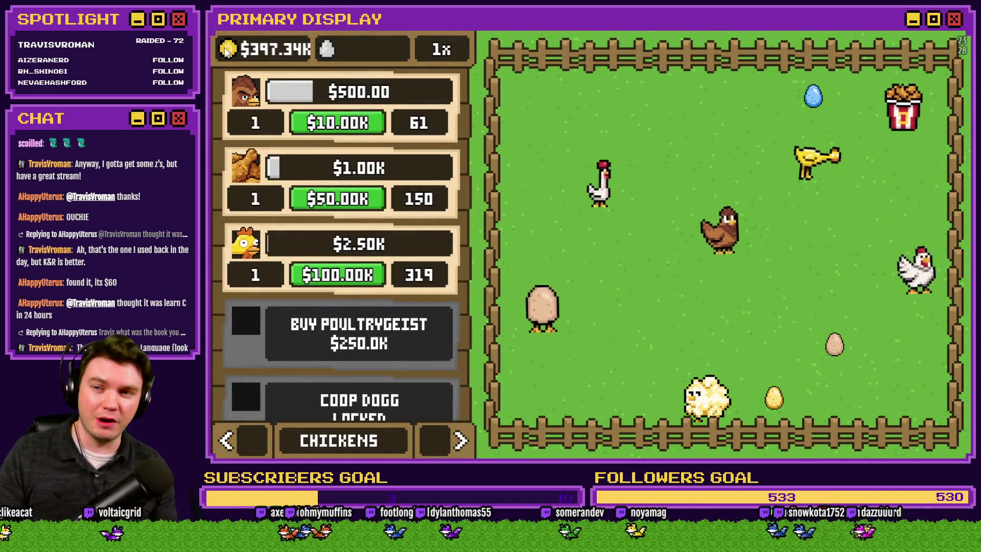
pyautogui.scroll(-3, 418, 235)
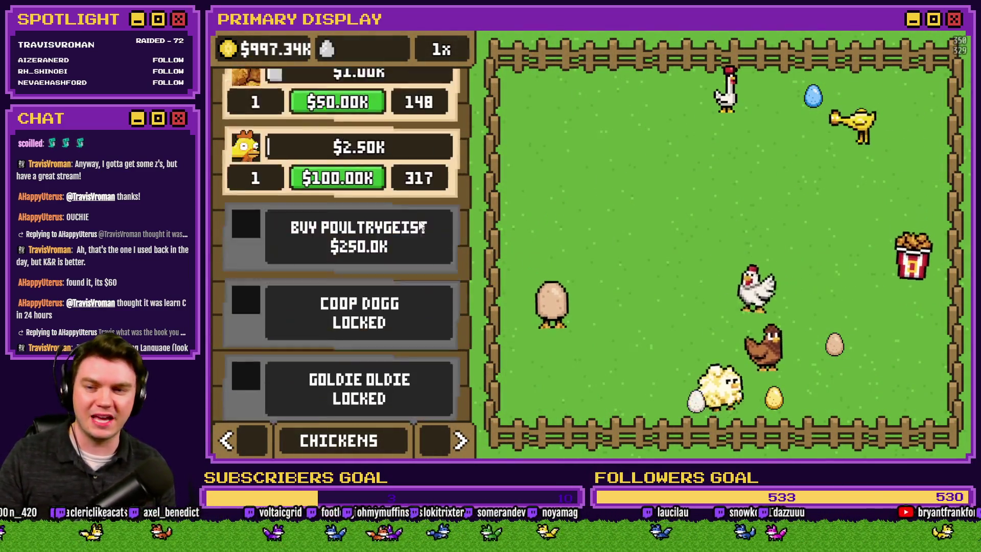
pyautogui.click(410, 240)
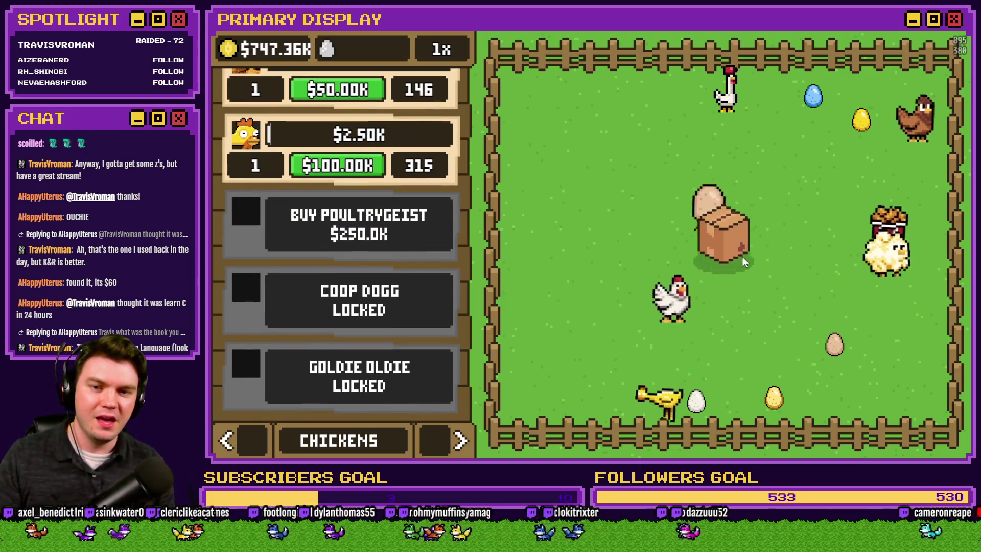
pyautogui.click(726, 252)
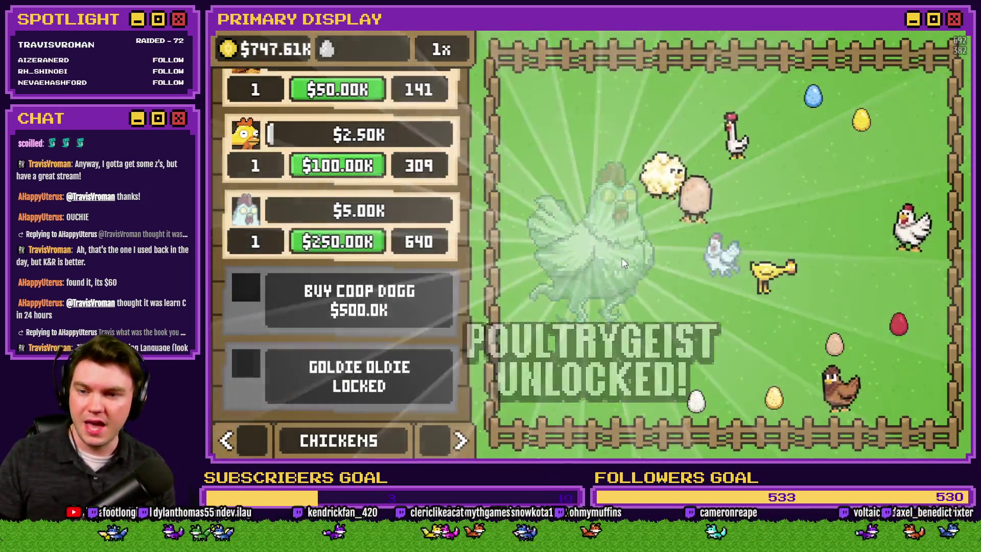
# Unlock Coop Dogg for $500.0K and Goldie Oldie for $1.0M.
pyautogui.click(433, 308)
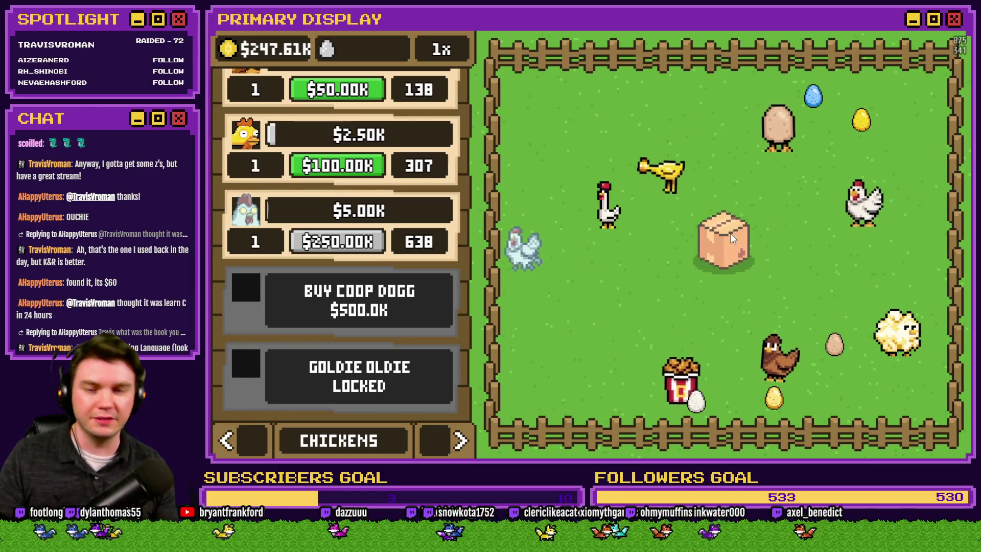
pyautogui.click(729, 235)
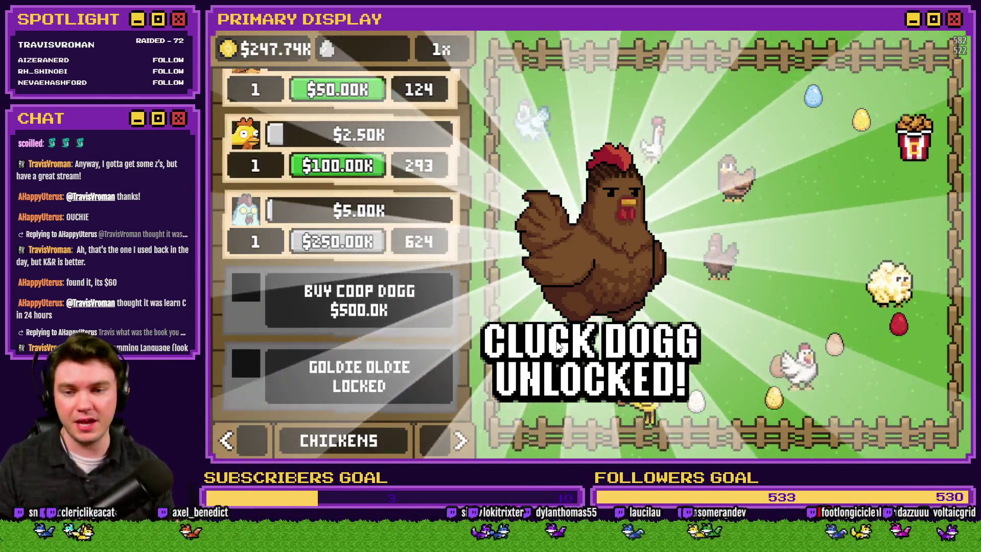
pyautogui.click(556, 346)
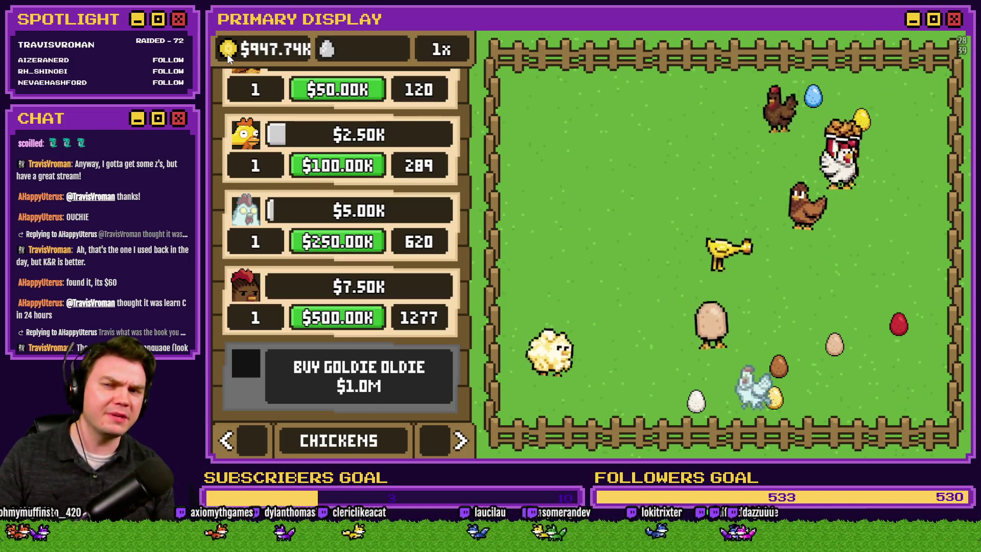
pyautogui.click(372, 384)
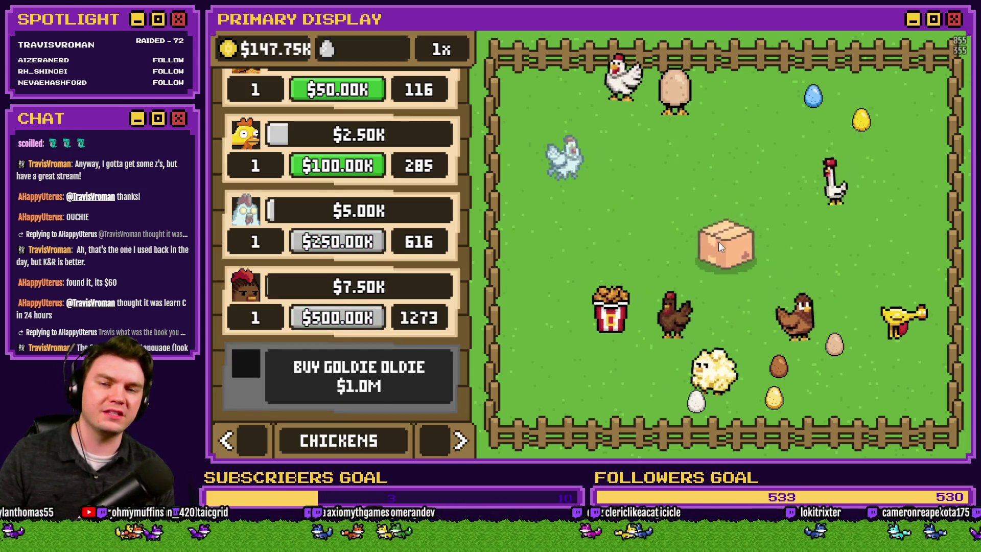
pyautogui.click(718, 245)
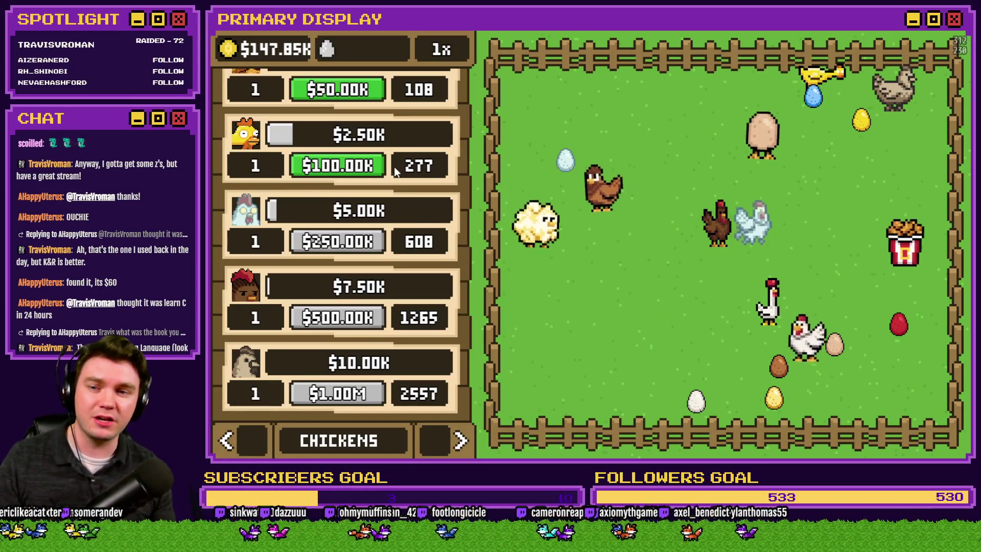
# Level up Cluck Norris twice.
pyautogui.scroll(4, 359, 169)
pyautogui.click(368, 201)
pyautogui.click(368, 201)
pyautogui.click(368, 201)
pyautogui.click(367, 202)
pyautogui.scroll(2, 368, 229)
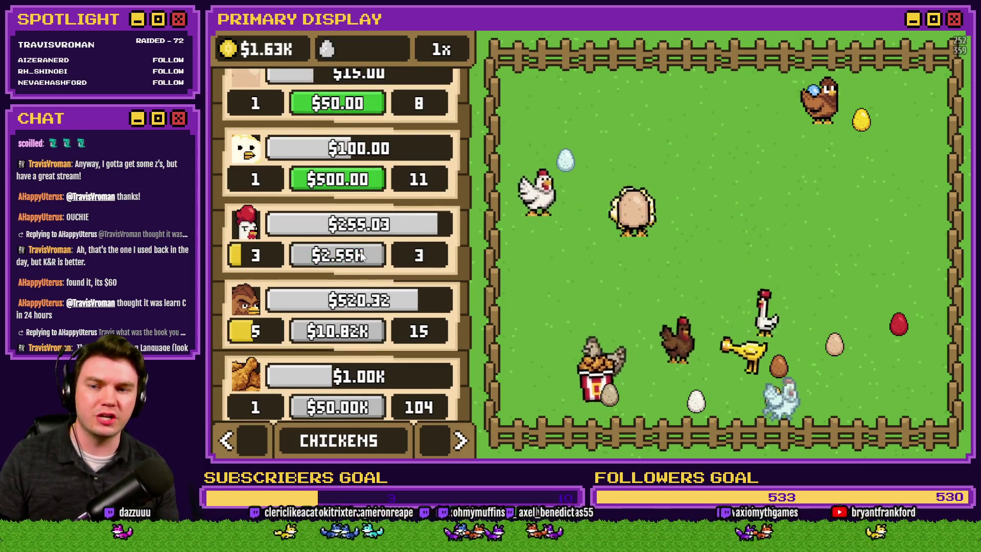
# Level up the $100.00 chicken twice and the $15.00 chicken once.
pyautogui.scroll(1, 360, 240)
pyautogui.click(360, 240)
pyautogui.click(360, 240)
pyautogui.click(360, 240)
pyautogui.scroll(1, 348, 310)
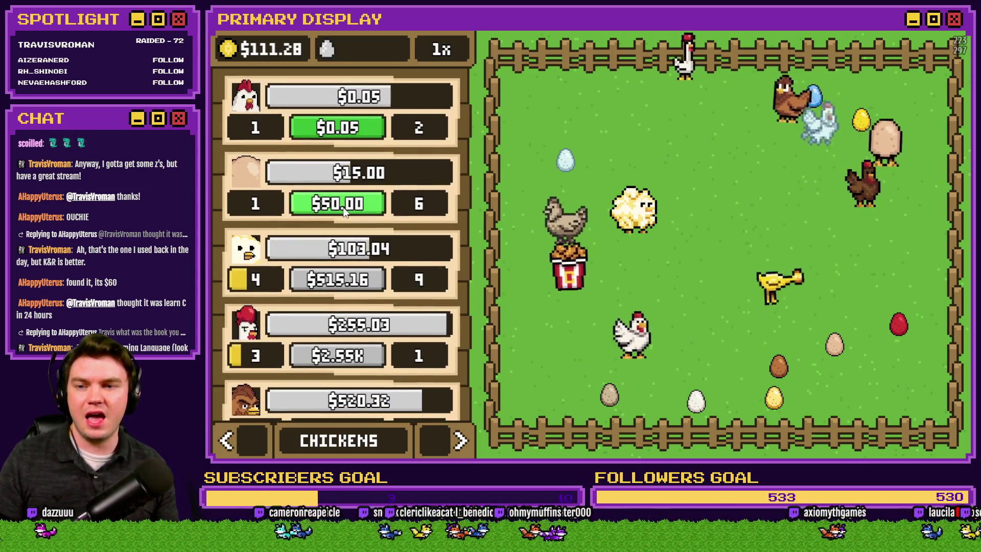
pyautogui.click(356, 212)
pyautogui.click(356, 212)
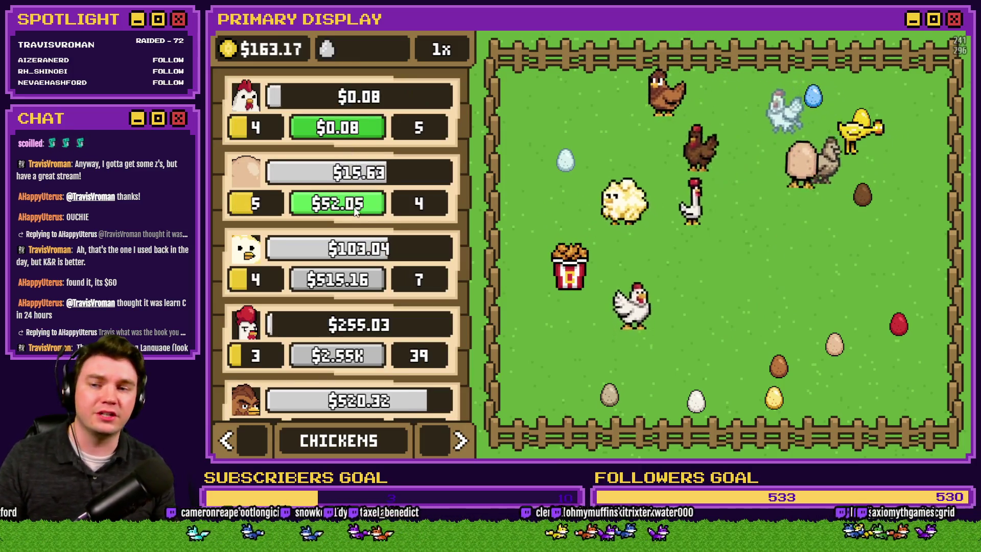
# Switch buying to 10x, bulk-upgrade the first chicken, and grant debug money.
pyautogui.click(356, 132)
pyautogui.click(356, 133)
pyautogui.click(441, 49)
pyautogui.click(342, 129)
pyautogui.click(342, 128)
pyautogui.click(342, 129)
pyautogui.click(342, 129)
pyautogui.click(341, 129)
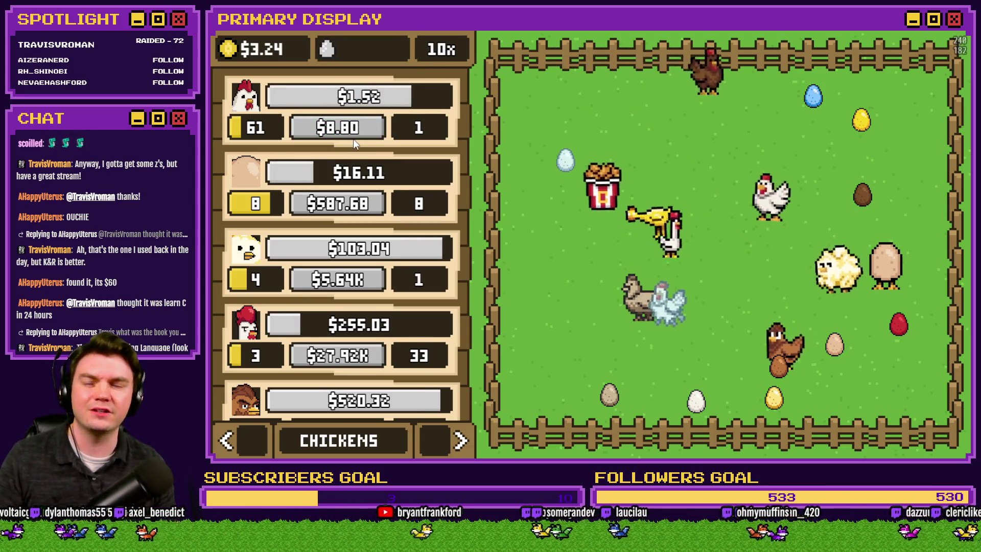
pyautogui.click(229, 49)
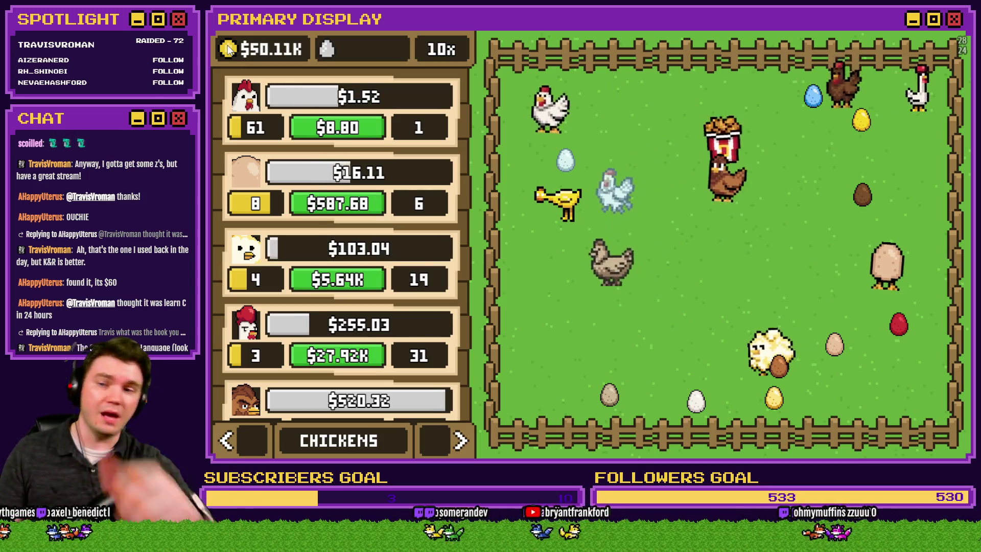
# Drag the brown egg toward the pen's centre and page the side panel to Nests.
pyautogui.scroll(-3, 410, 301)
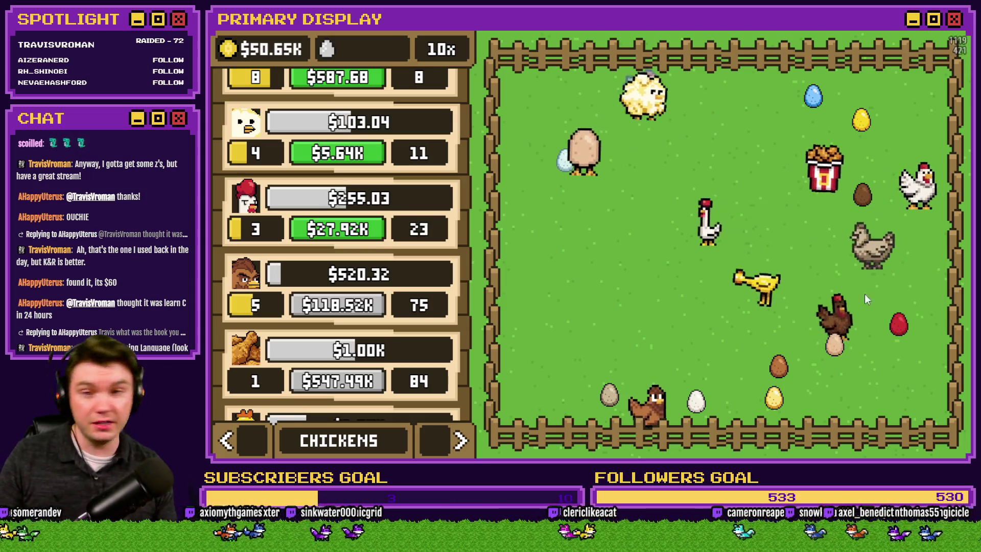
pyautogui.moveTo(780, 375)
pyautogui.mouseDown()
pyautogui.moveTo(663, 253)
pyautogui.moveTo(622, 250)
pyautogui.mouseUp()
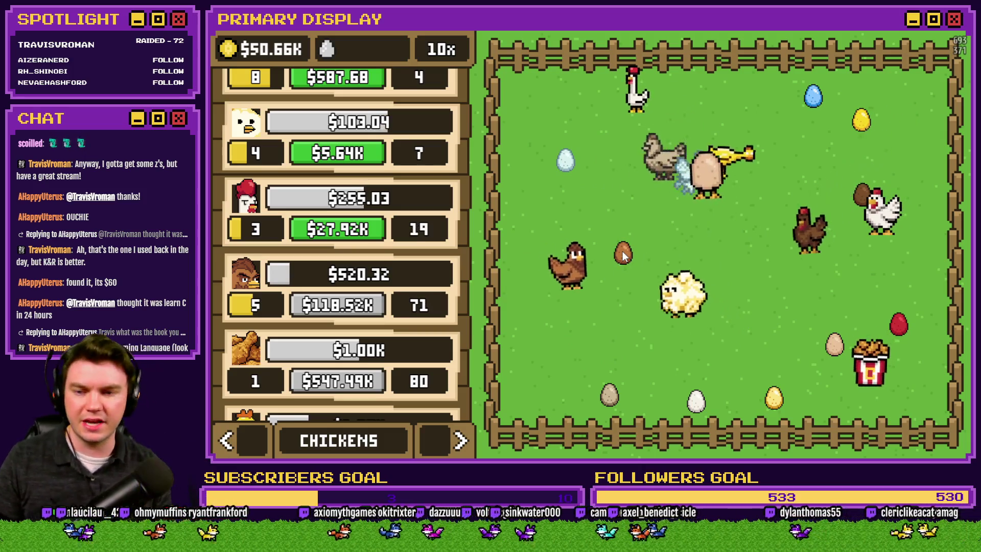
pyautogui.click(462, 440)
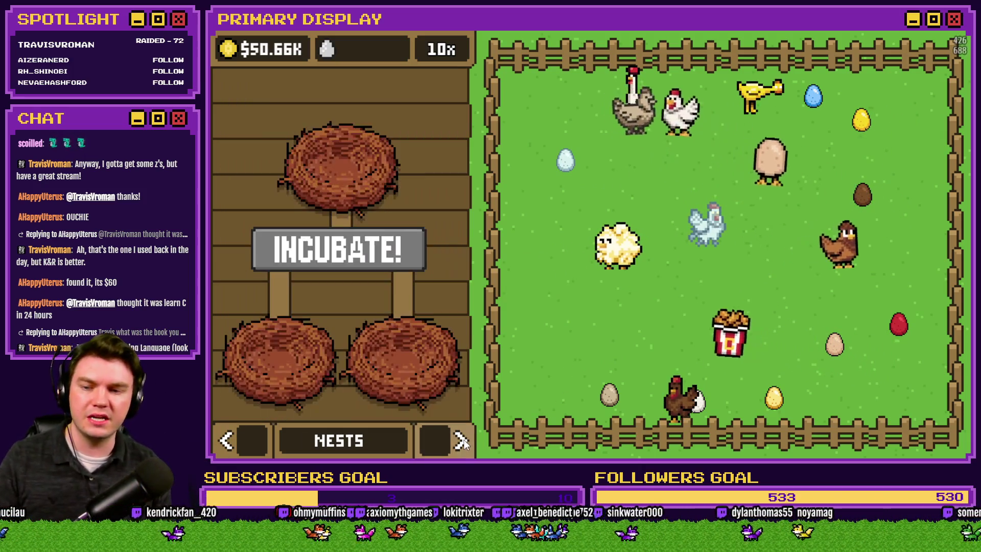
# Place the blue egg in the left nest and the red egg in the right nest, then page to Orders.
pyautogui.moveTo(813, 99)
pyautogui.mouseDown()
pyautogui.moveTo(691, 264)
pyautogui.moveTo(276, 338)
pyautogui.mouseUp()
pyautogui.moveTo(899, 324)
pyautogui.mouseDown()
pyautogui.moveTo(495, 320)
pyautogui.moveTo(413, 330)
pyautogui.mouseUp()
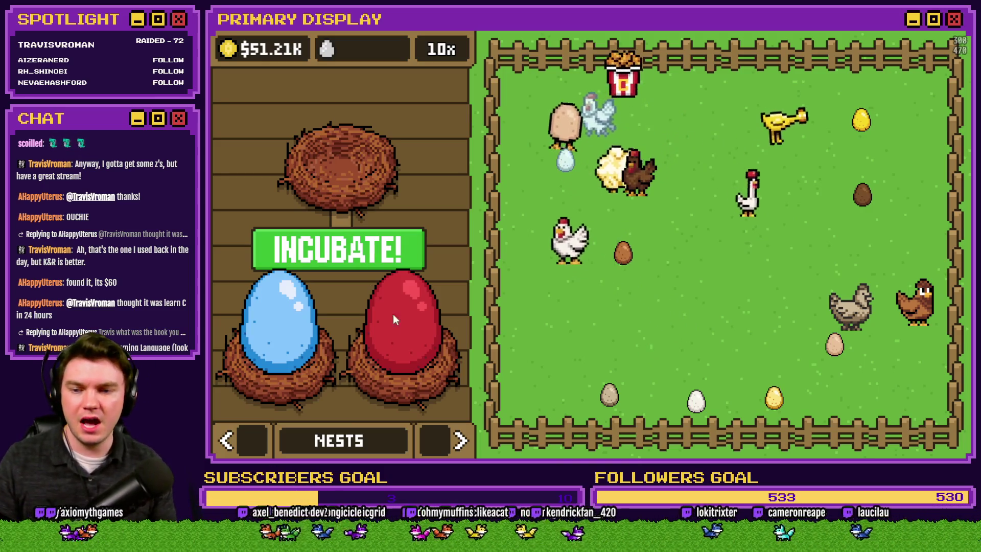
pyautogui.click(460, 441)
pyautogui.click(460, 440)
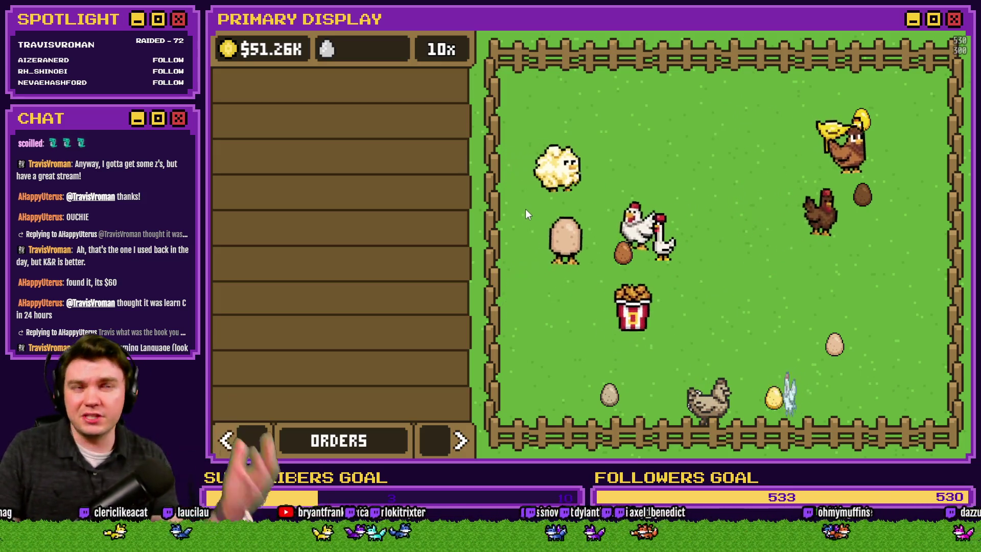
# Return to the chicken list and buy ten-level upgrades for the third, second and top chickens.
pyautogui.click(457, 440)
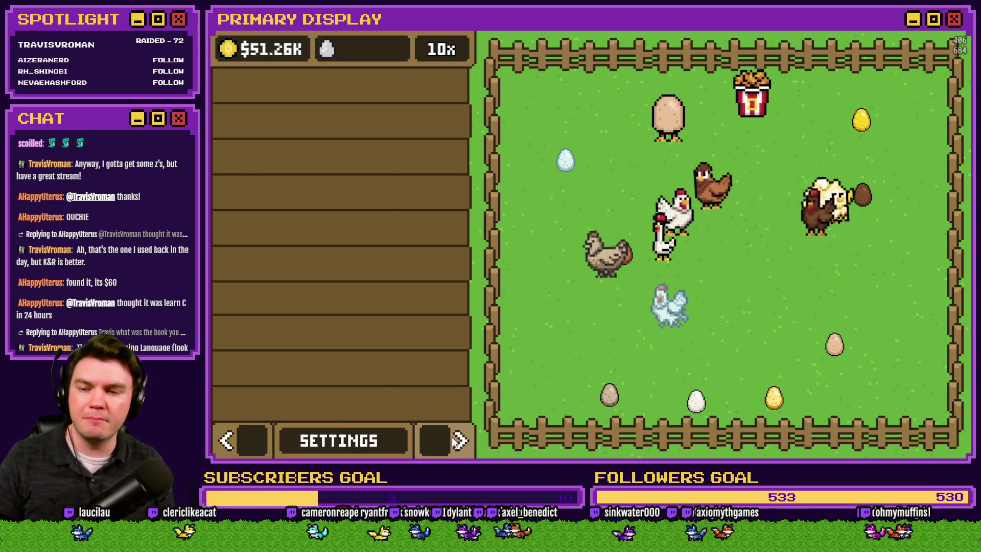
pyautogui.click(455, 442)
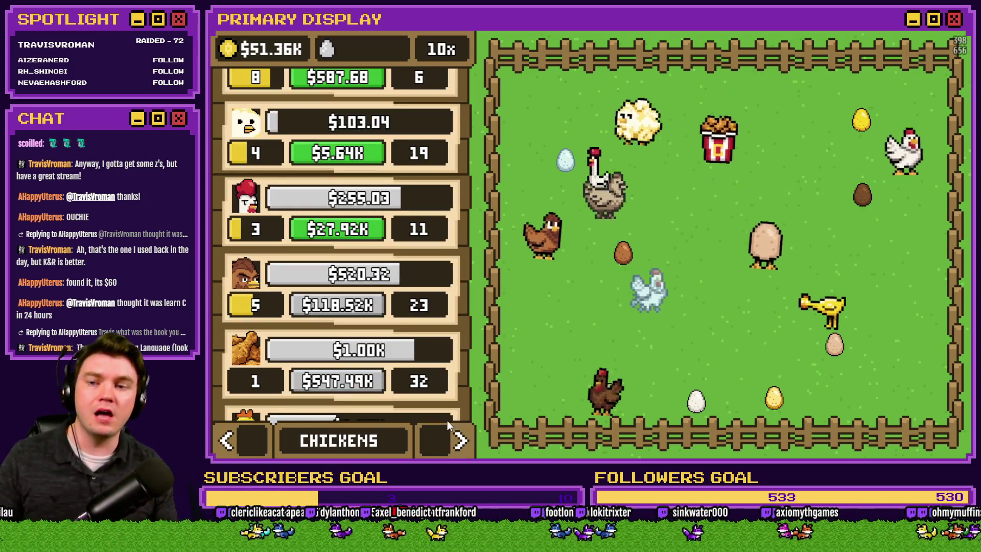
pyautogui.click(359, 231)
pyautogui.scroll(1, 392, 232)
pyautogui.click(349, 213)
pyautogui.click(351, 214)
pyautogui.click(351, 215)
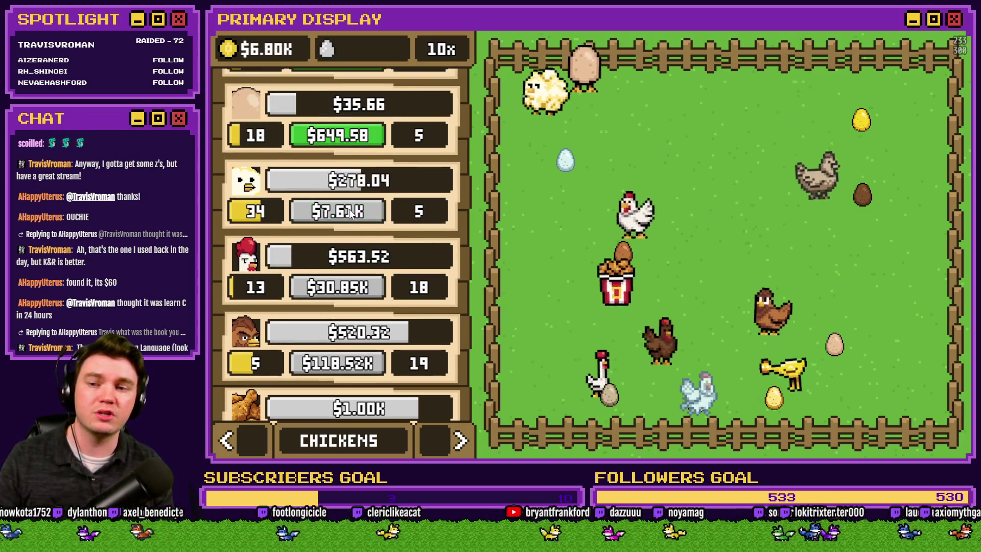
pyautogui.click(353, 134)
pyautogui.click(353, 134)
pyautogui.click(354, 134)
pyautogui.click(354, 134)
pyautogui.click(353, 134)
pyautogui.click(353, 134)
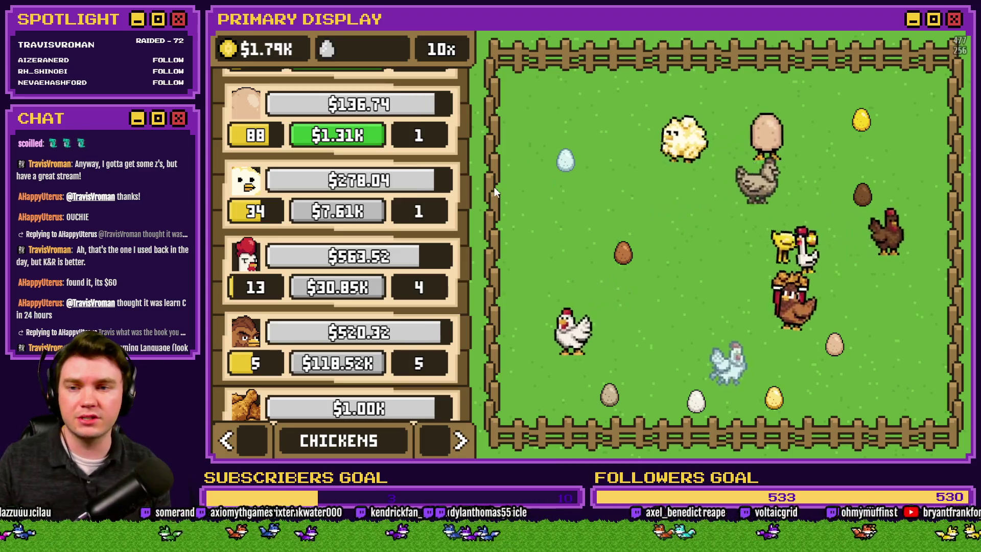
# Set the multiplier back to 1x and bring the top chicken to level 100.
pyautogui.click(378, 135)
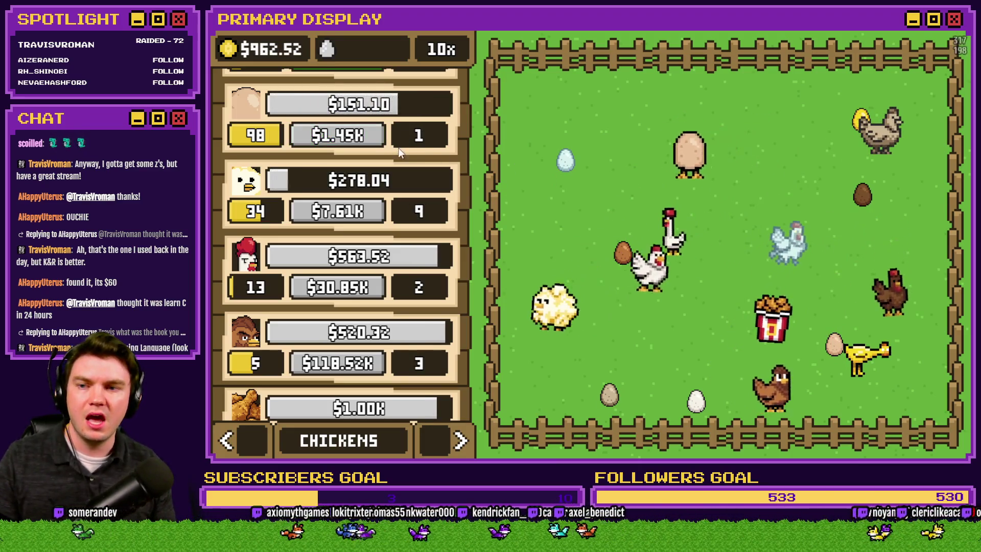
pyautogui.click(451, 50)
pyautogui.click(451, 50)
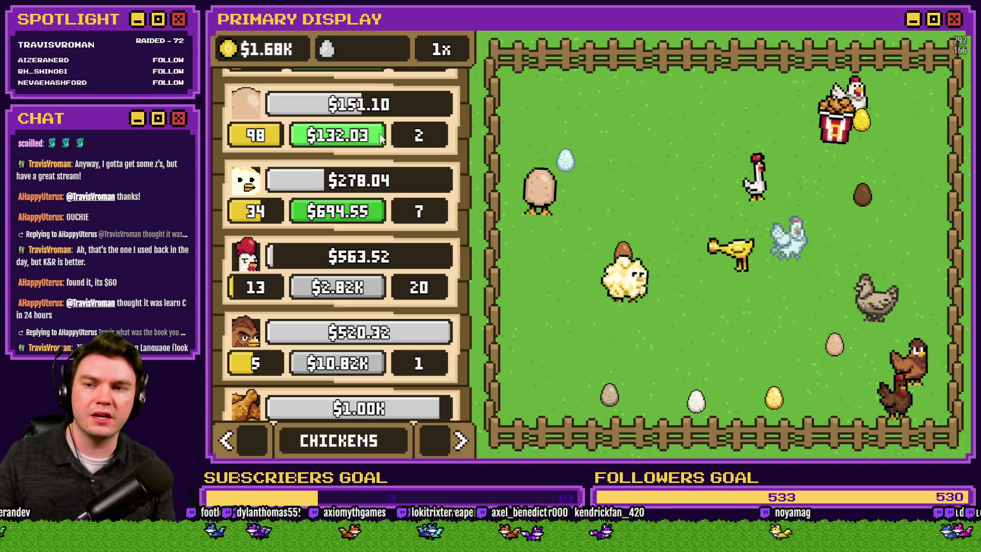
pyautogui.click(375, 139)
pyautogui.click(375, 141)
# Collect an egg from the pen and level the second chicken up to 38.
pyautogui.click(556, 159)
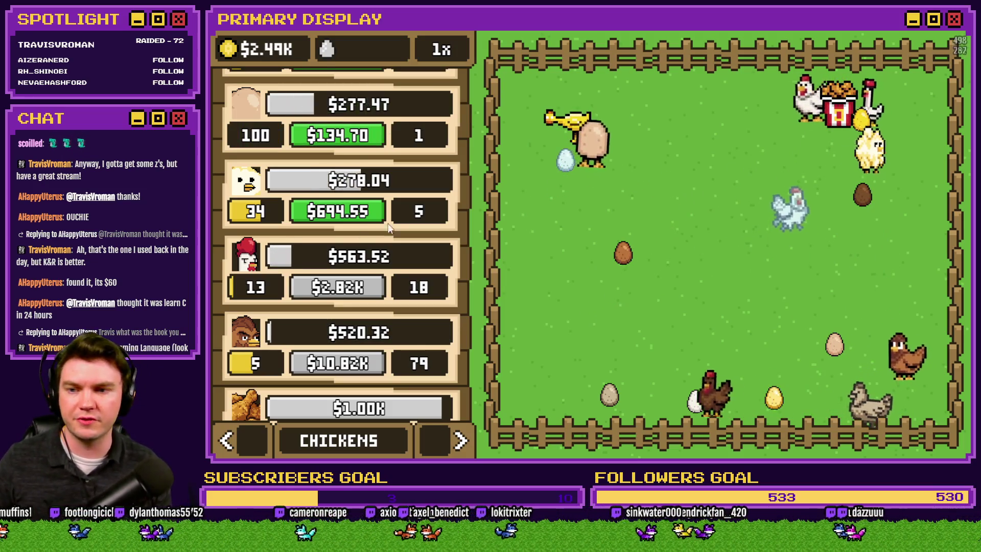
pyautogui.click(373, 214)
pyautogui.click(373, 213)
pyautogui.click(371, 214)
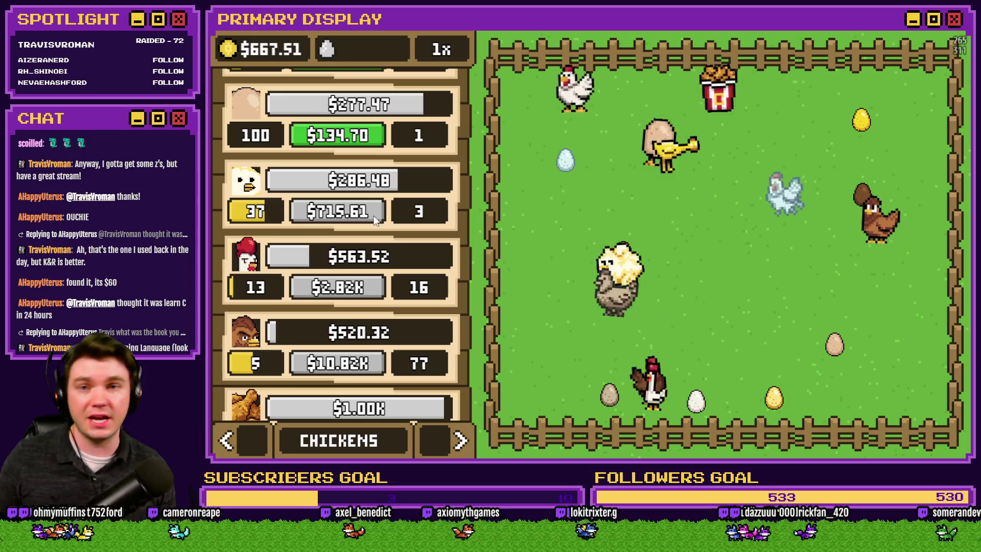
pyautogui.click(363, 217)
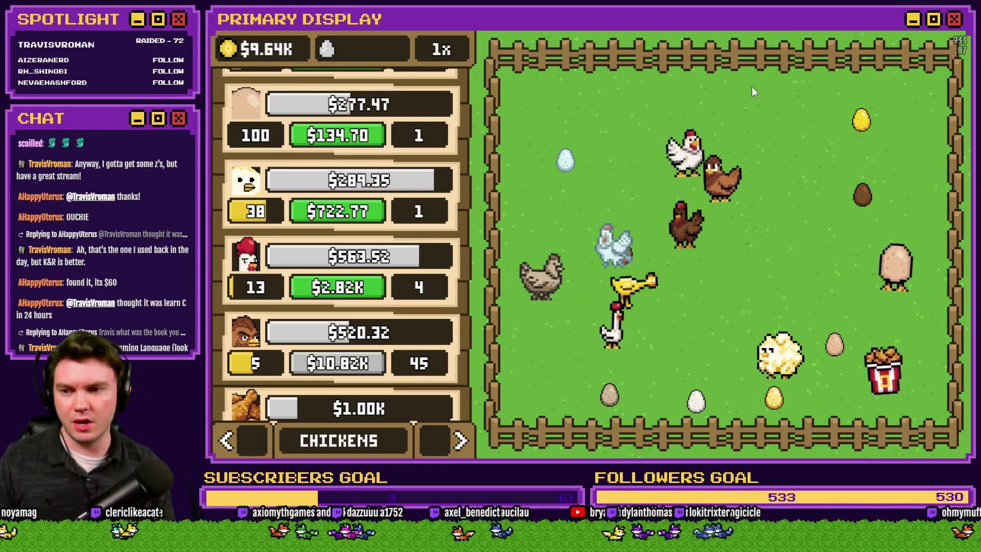
# Page the shop panel to Nests, where the blue and red eggs await incubation.
pyautogui.click(461, 440)
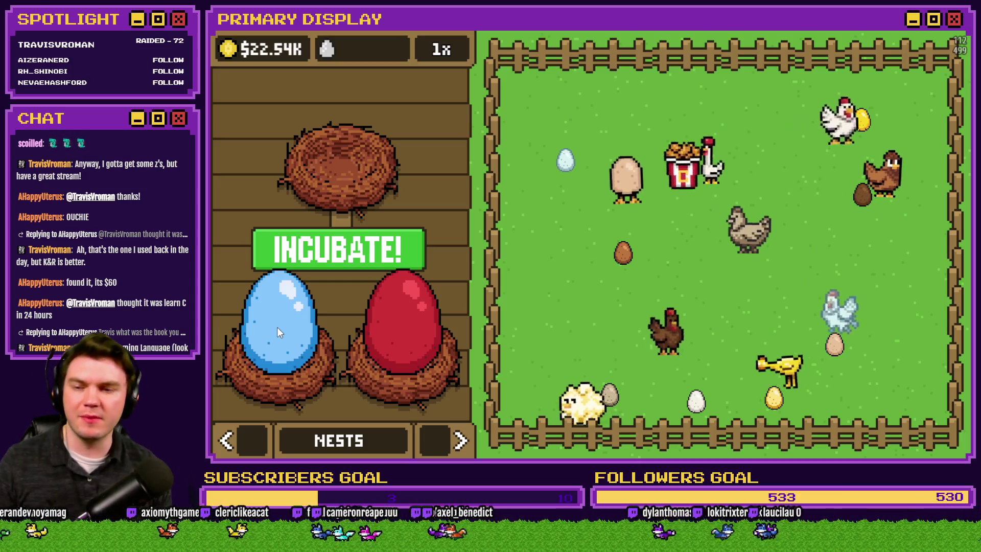
# Lift the red and blue eggs out, then place them in the top, bottom-right and bottom-left nests.
pyautogui.moveTo(388, 336); pyautogui.dragTo(590, 287)
pyautogui.moveTo(281, 327)
pyautogui.mouseDown()
pyautogui.moveTo(682, 285)
pyautogui.moveTo(427, 313)
pyautogui.moveTo(366, 176)
pyautogui.moveTo(344, 278)
pyautogui.moveTo(400, 320)
pyautogui.moveTo(399, 302)
pyautogui.mouseUp()
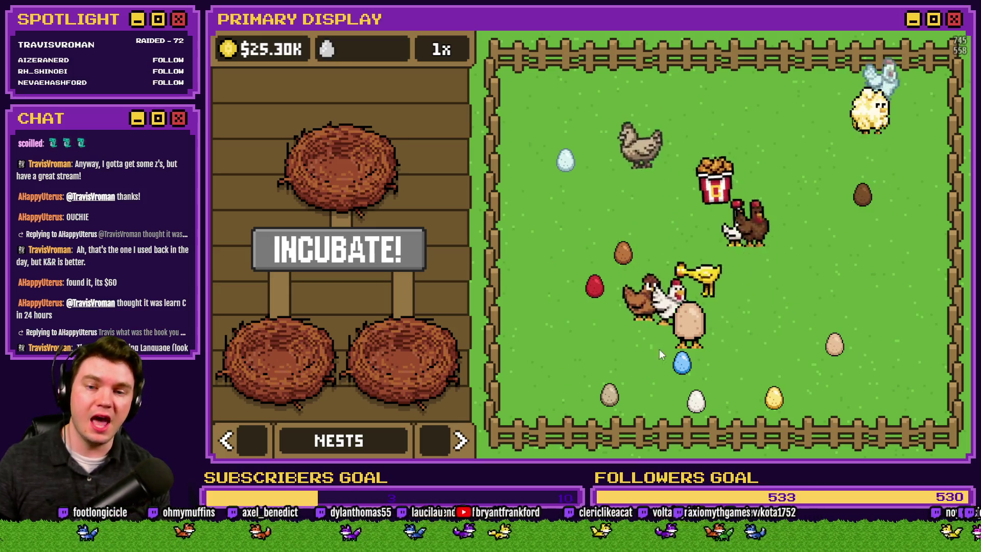
pyautogui.moveTo(416, 333)
pyautogui.mouseDown()
pyautogui.moveTo(406, 330)
pyautogui.moveTo(400, 346)
pyautogui.moveTo(395, 187)
pyautogui.moveTo(337, 193)
pyautogui.moveTo(360, 165)
pyautogui.mouseUp()
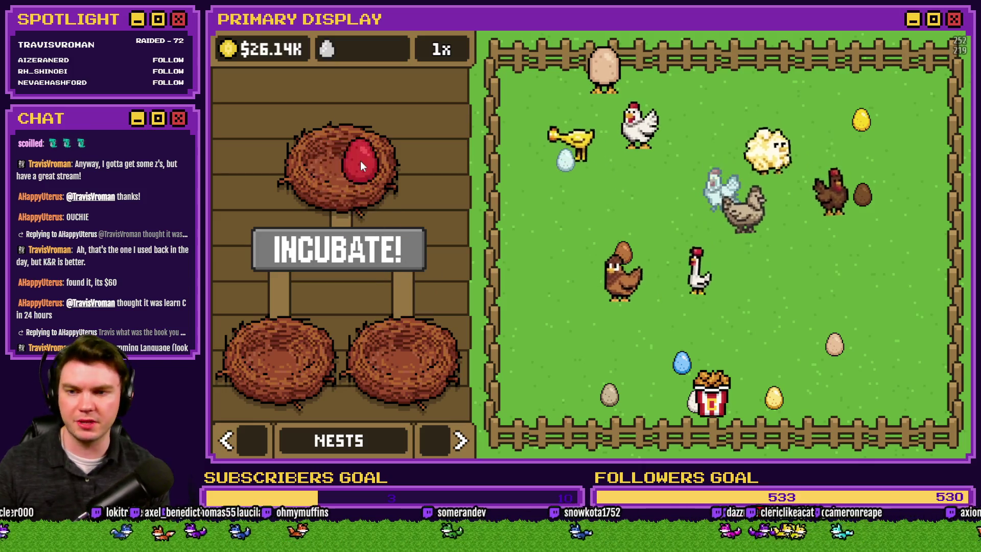
pyautogui.moveTo(292, 112); pyautogui.dragTo(408, 320)
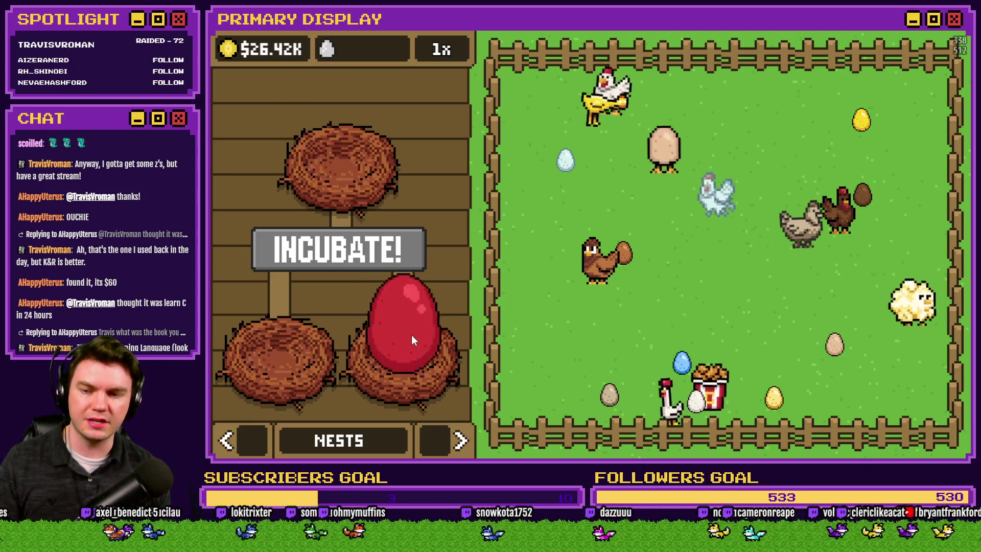
pyautogui.moveTo(689, 372)
pyautogui.mouseDown()
pyautogui.moveTo(301, 342)
pyautogui.moveTo(569, 338)
pyautogui.mouseUp()
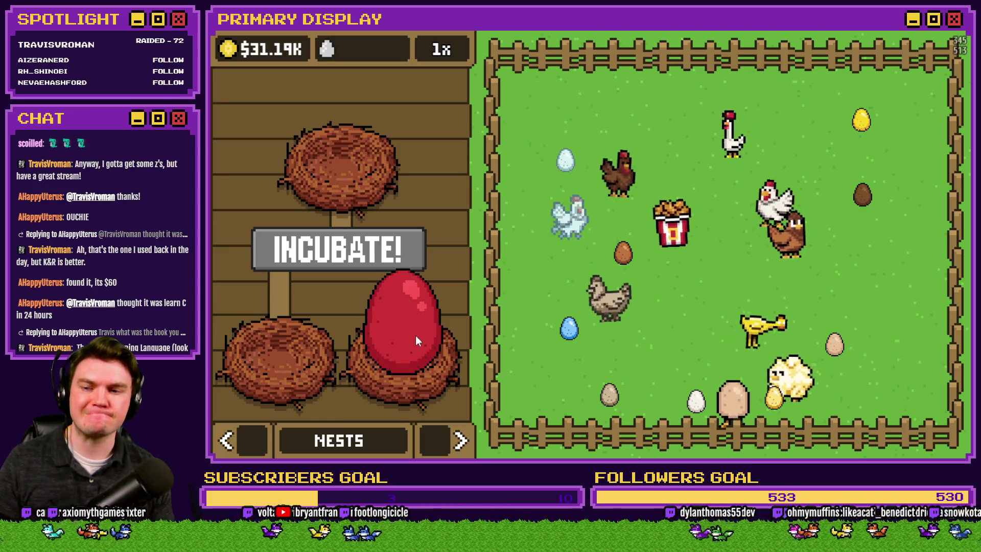
# Swap the red egg between nests, then return both eggs to the pen and exit fullscreen.
pyautogui.moveTo(416, 335); pyautogui.dragTo(286, 330)
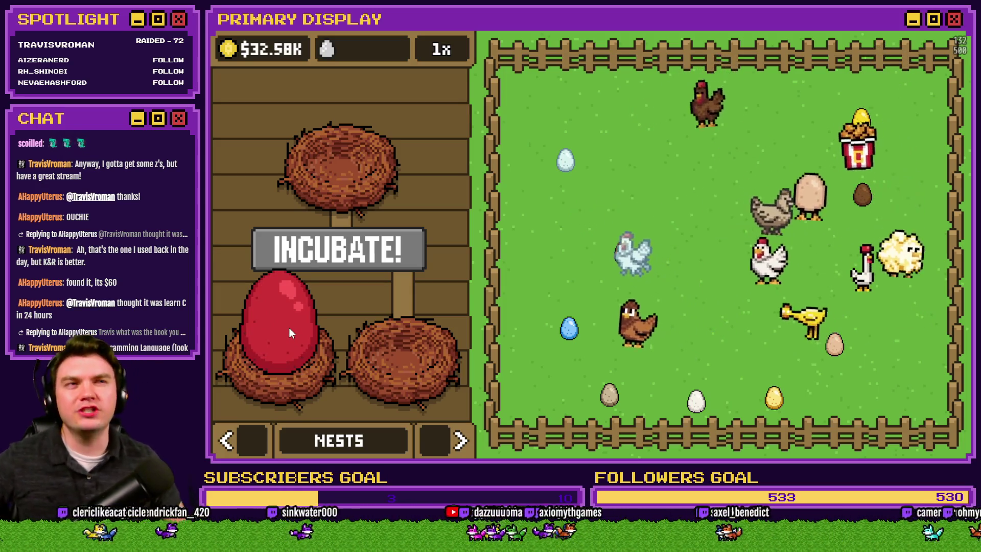
pyautogui.moveTo(289, 329)
pyautogui.mouseDown()
pyautogui.moveTo(578, 321)
pyautogui.moveTo(412, 293)
pyautogui.moveTo(397, 100)
pyautogui.moveTo(275, 84)
pyautogui.mouseUp()
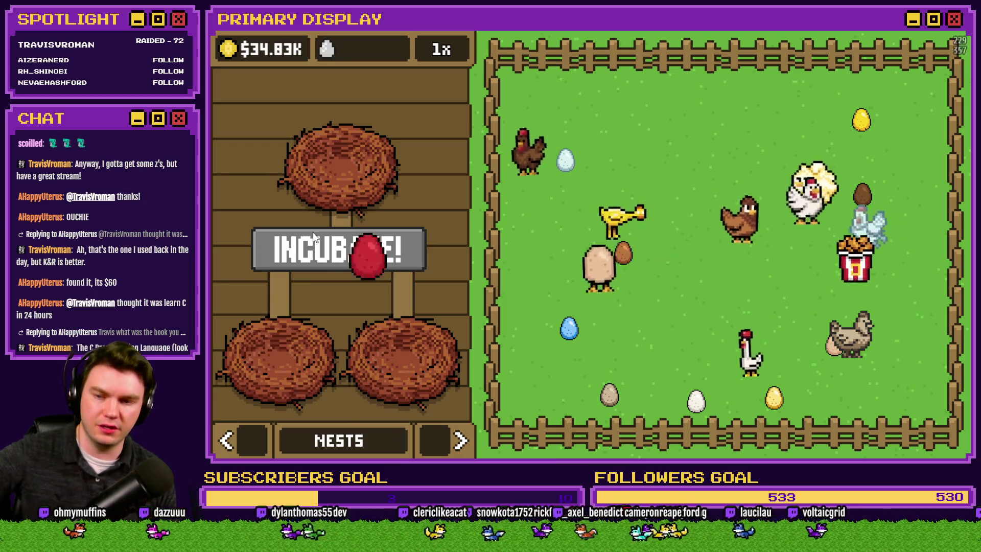
pyautogui.moveTo(349, 304)
pyautogui.mouseDown()
pyautogui.moveTo(371, 210)
pyautogui.moveTo(329, 293)
pyautogui.moveTo(284, 347)
pyautogui.mouseUp()
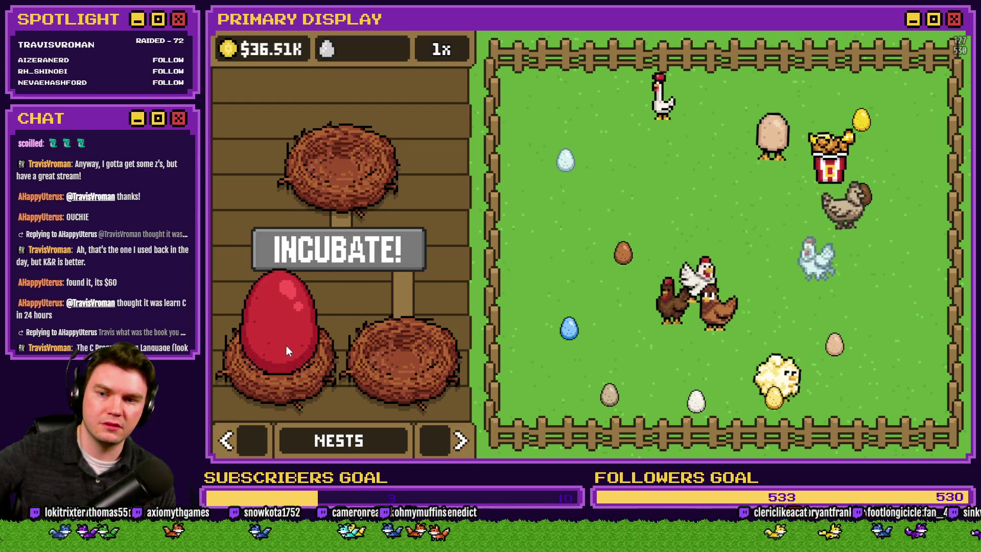
pyautogui.moveTo(286, 345); pyautogui.dragTo(646, 301)
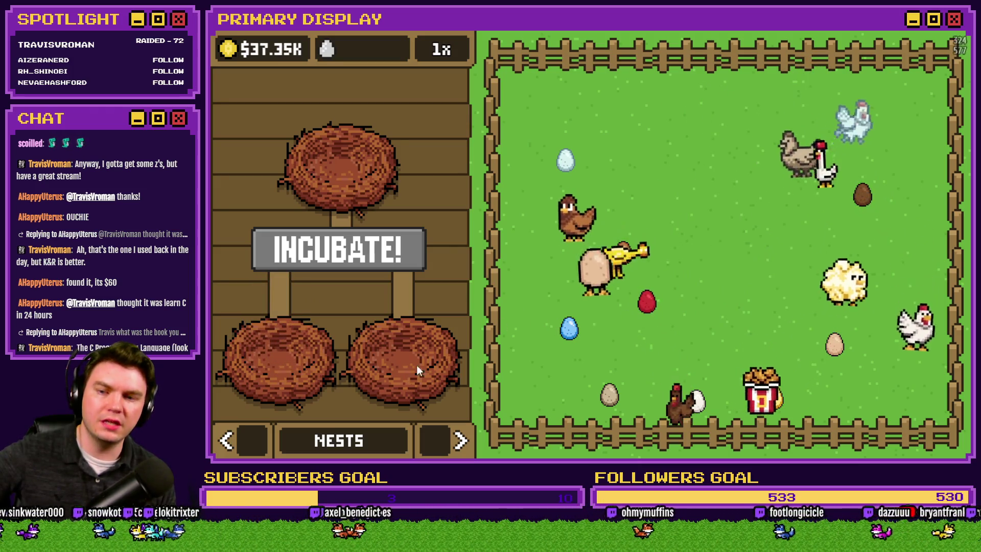
pyautogui.moveTo(566, 331); pyautogui.dragTo(388, 272)
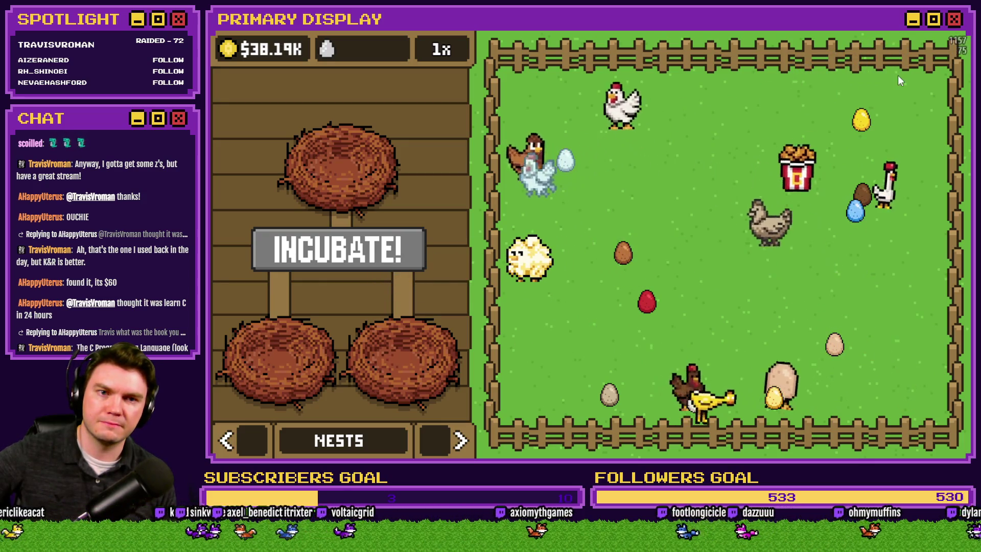
pyautogui.press('F4')
# Open the project's Database on the Common Events list.
pyautogui.click(835, 49)
pyautogui.click(661, 51)
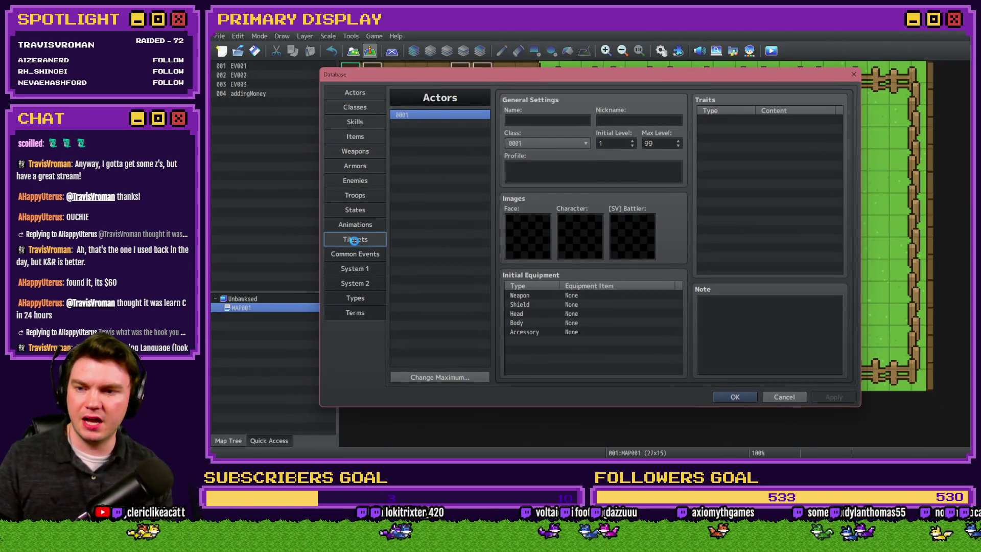
pyautogui.click(354, 240)
pyautogui.click(360, 254)
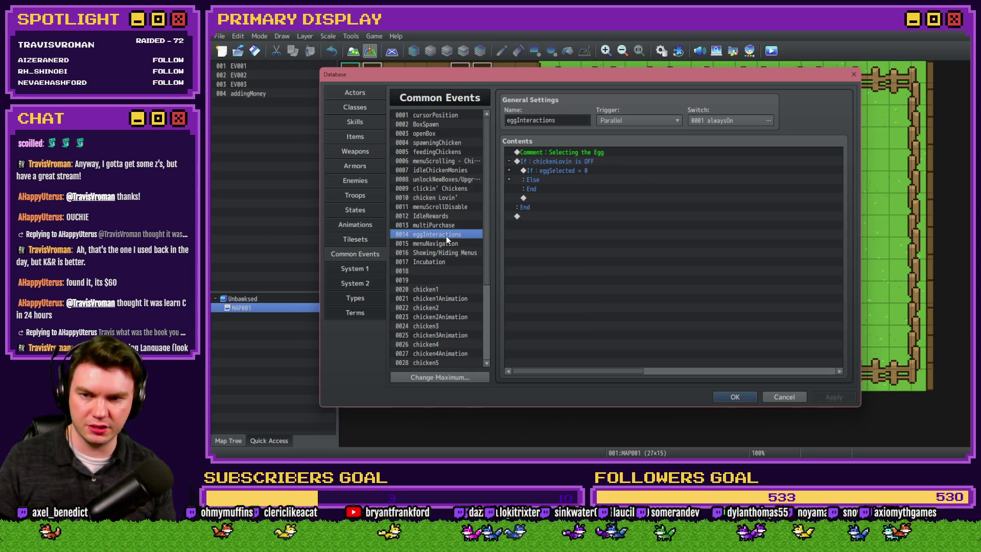
# Expand the eggSelected = 0 condition and its Else branch, then select the egg 1 placement block.
pyautogui.click(508, 171)
pyautogui.click(582, 198)
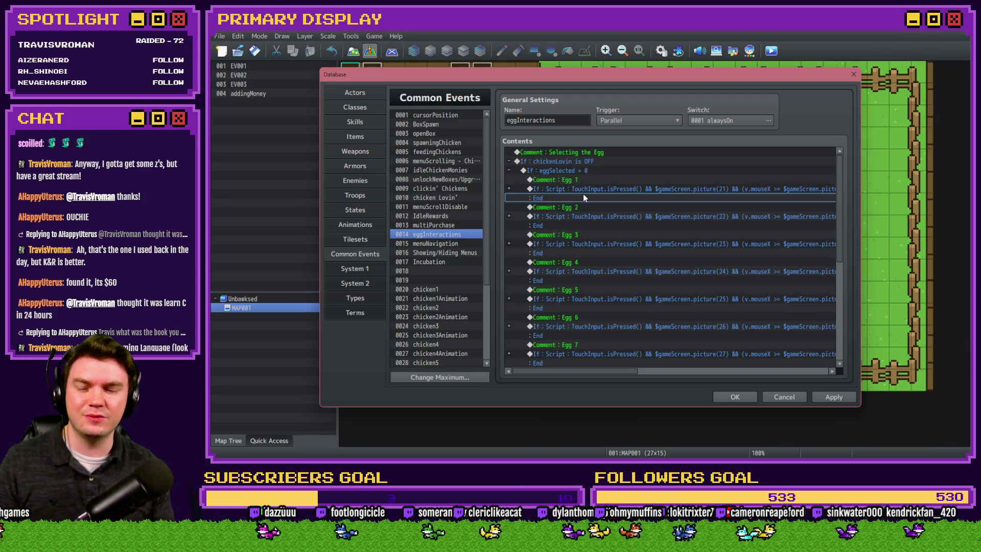
pyautogui.scroll(-7, 586, 194)
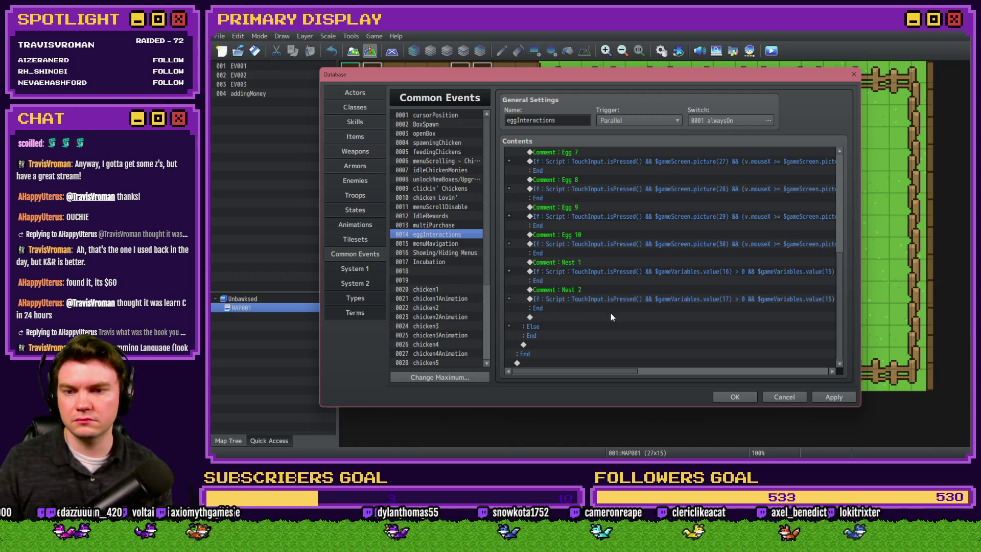
pyautogui.click(508, 327)
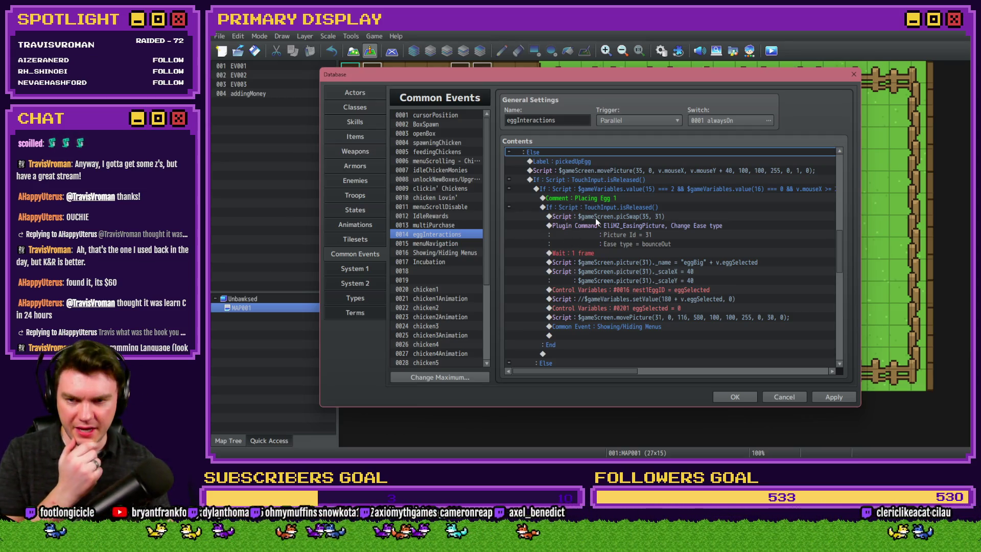
pyautogui.scroll(-5, 595, 218)
pyautogui.scroll(6, 596, 218)
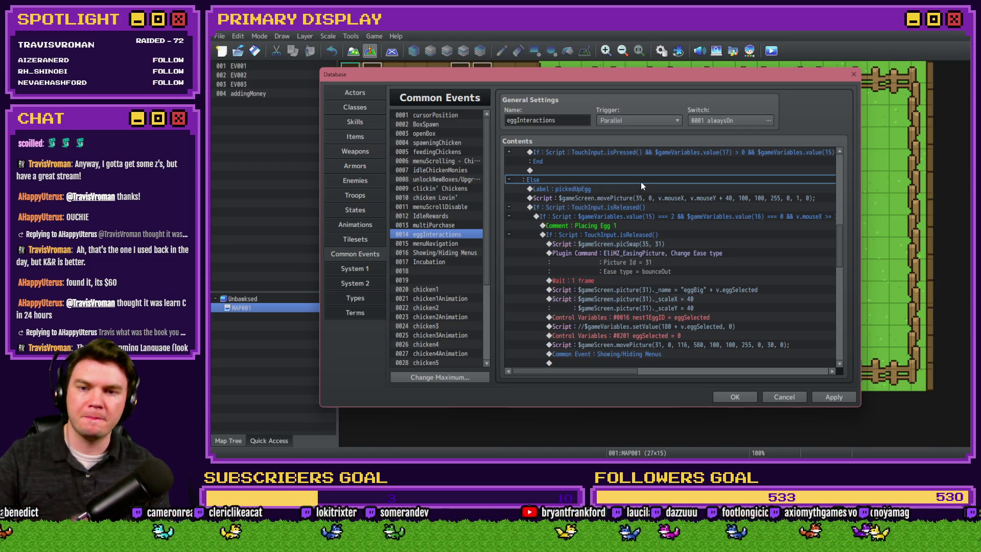
pyautogui.click(636, 207)
pyautogui.click(636, 218)
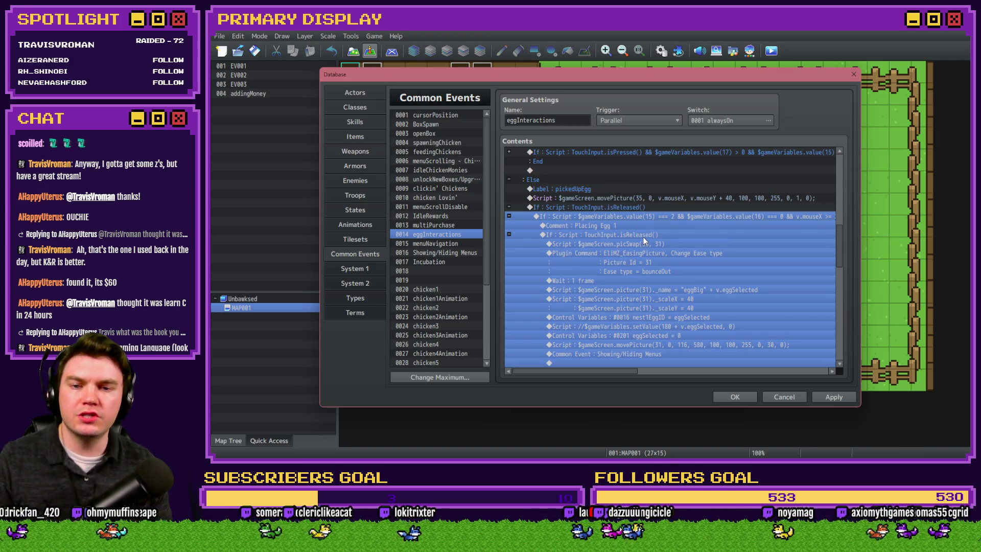
# Insert a Control Variables command setting 0016 nest1EggID to eggSelected.
pyautogui.press('Insert')
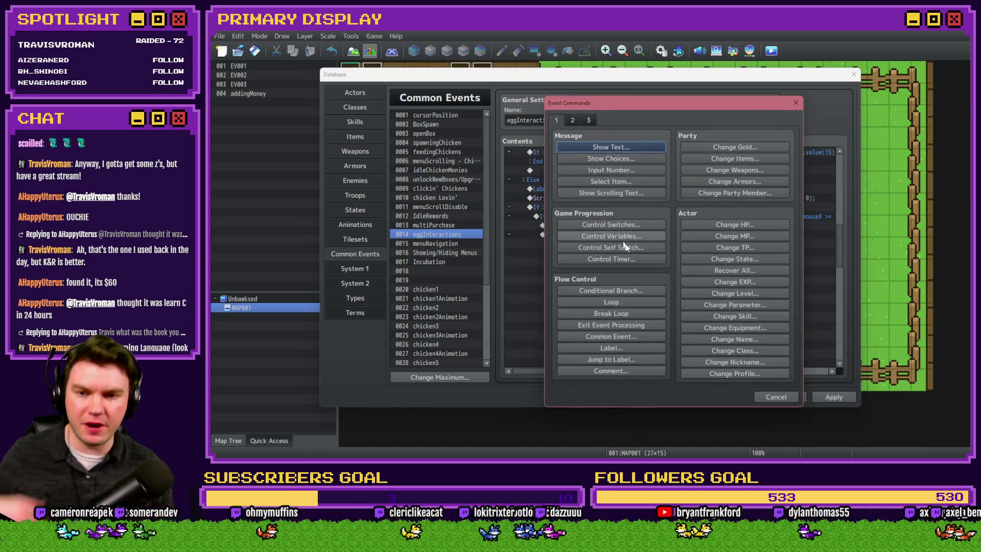
pyautogui.click(631, 237)
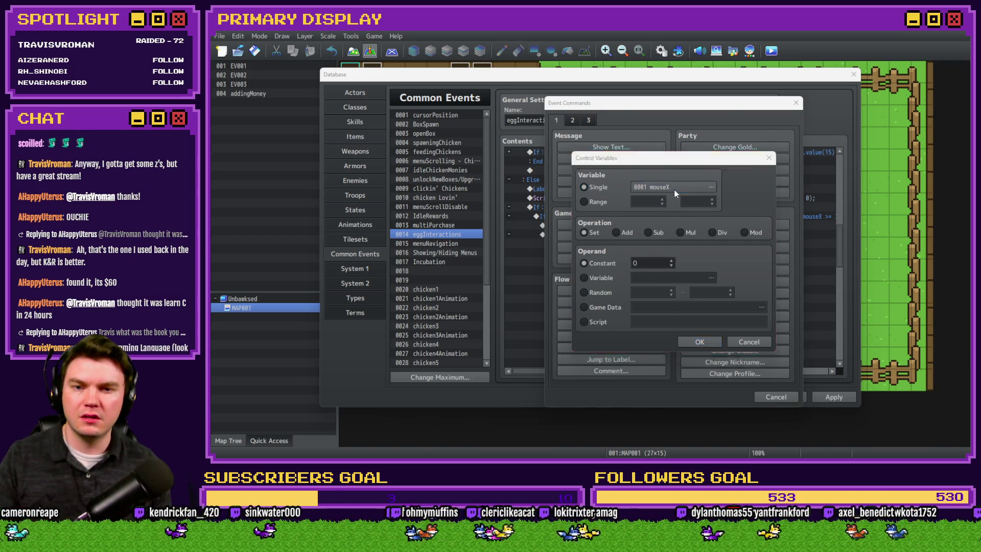
pyautogui.click(675, 189)
pyautogui.click(715, 294)
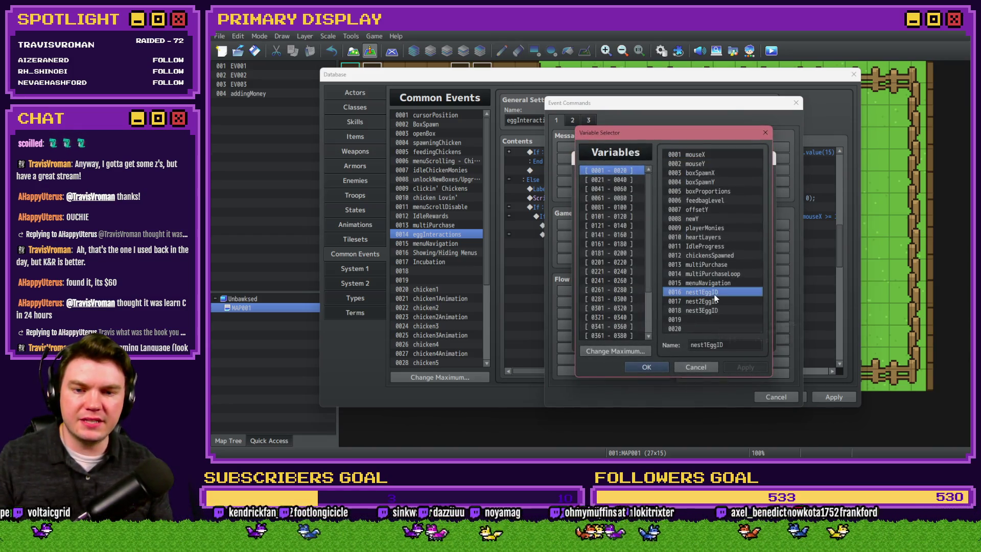
pyautogui.click(715, 301)
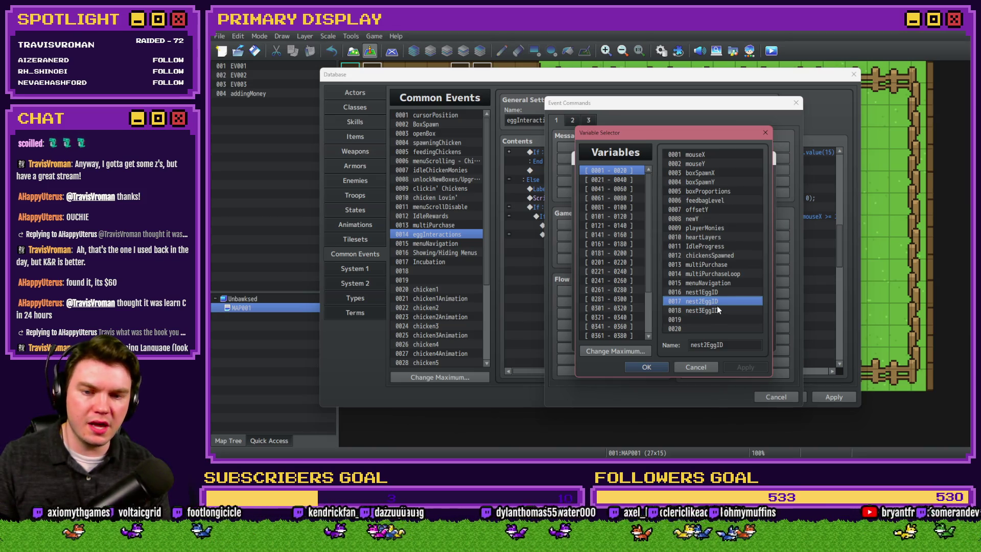
pyautogui.click(716, 292)
pyautogui.click(718, 299)
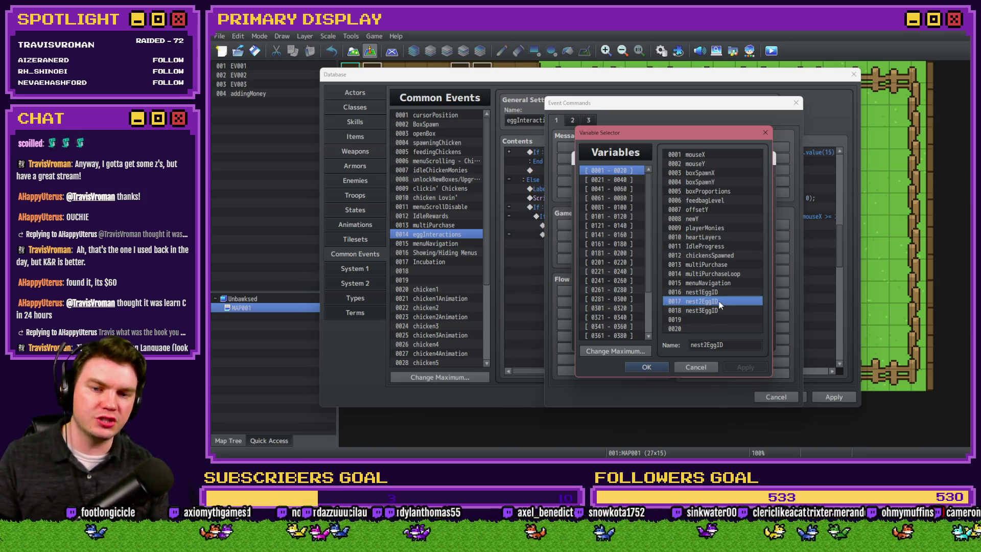
pyautogui.click(717, 311)
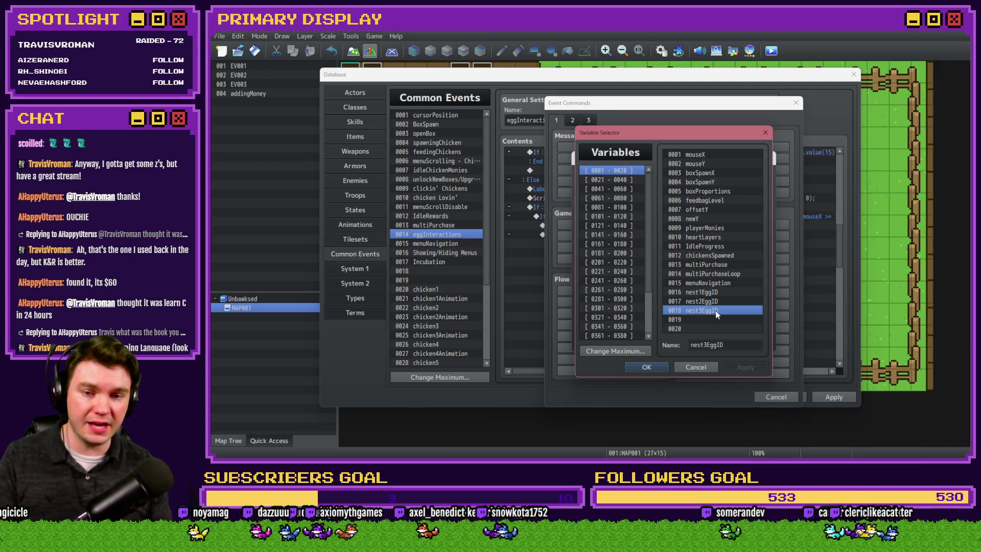
pyautogui.click(718, 296)
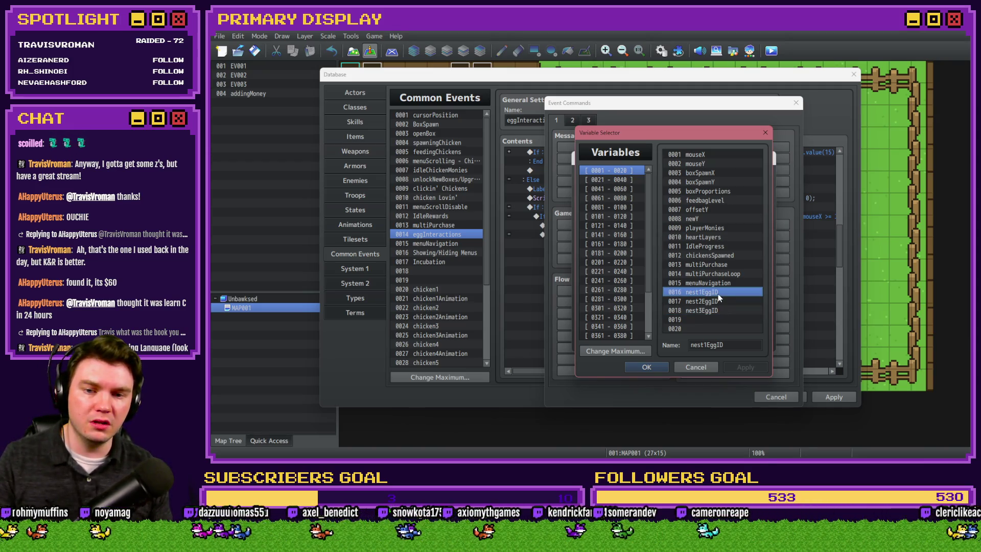
pyautogui.doubleClick(718, 293)
pyautogui.press('Return')
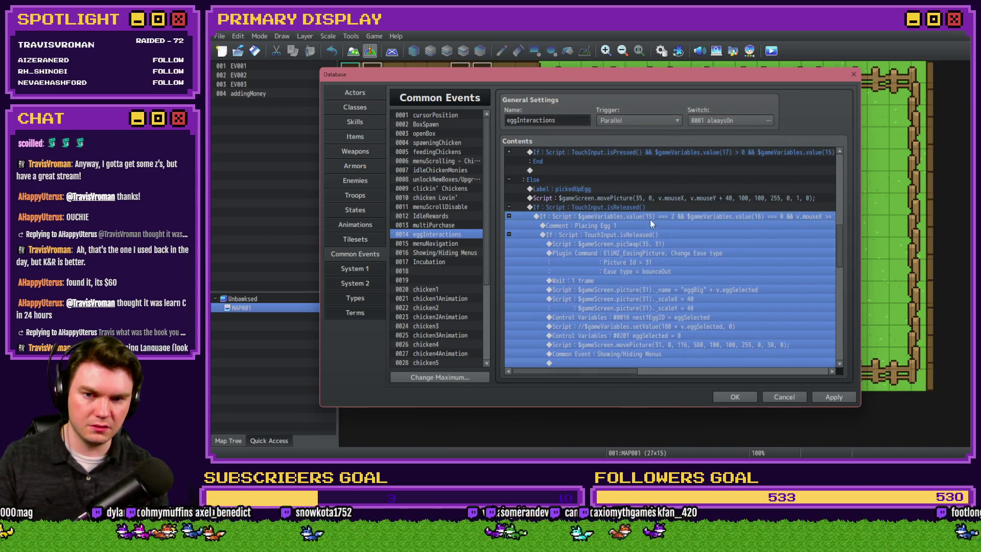
# Add $gameVariables.value(16) === 0 to the start of the placing branch's script condition.
pyautogui.press('Return')
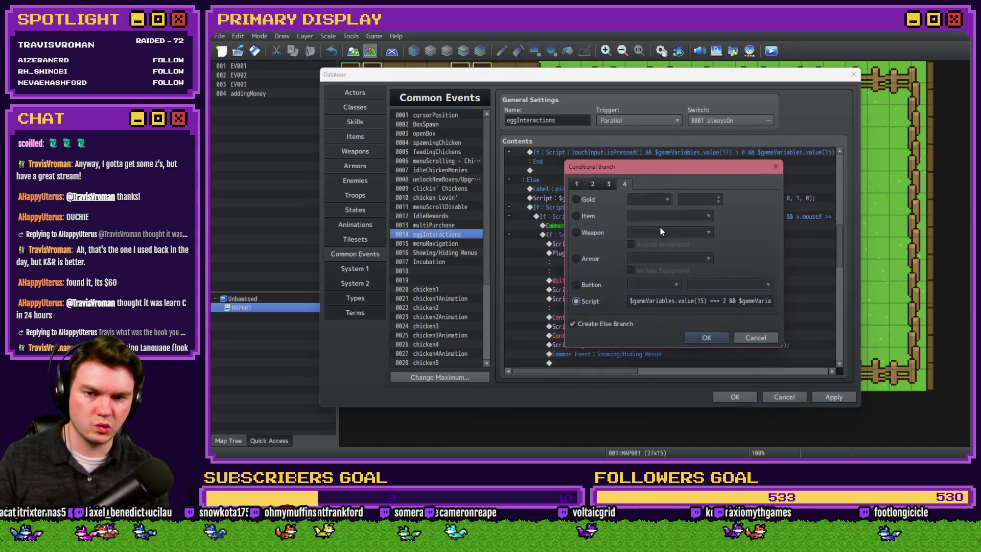
pyautogui.click(649, 300)
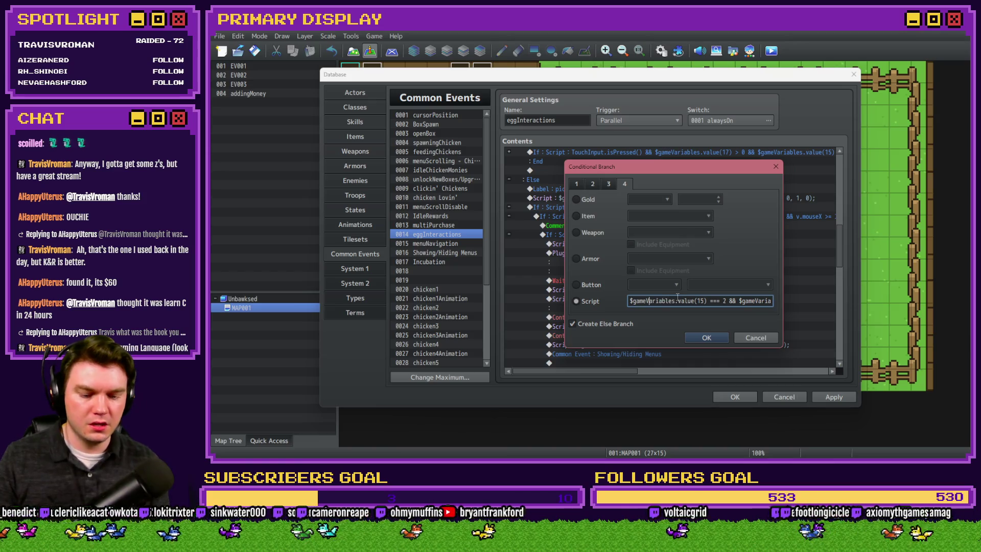
pyautogui.write('$gameVaria')
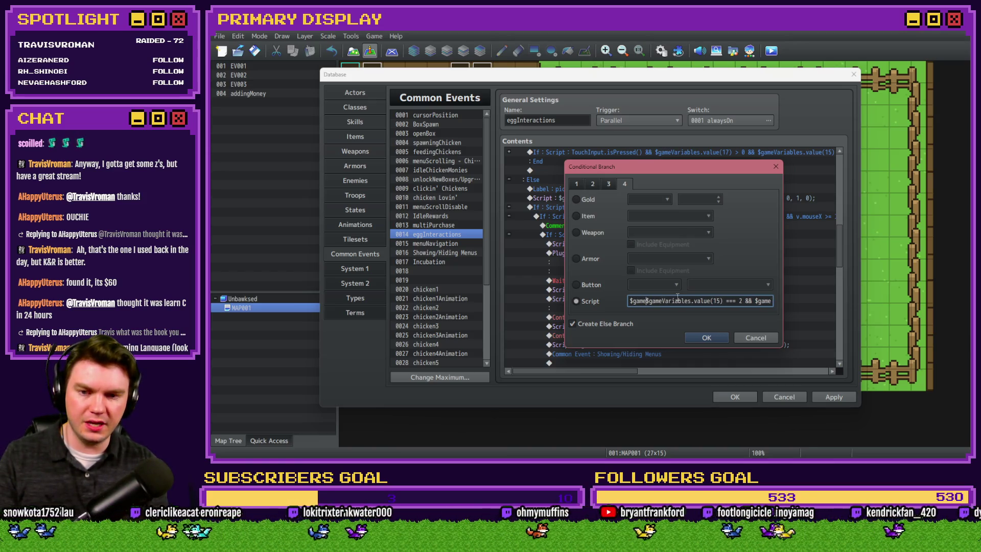
pyautogui.write('bles.value()')
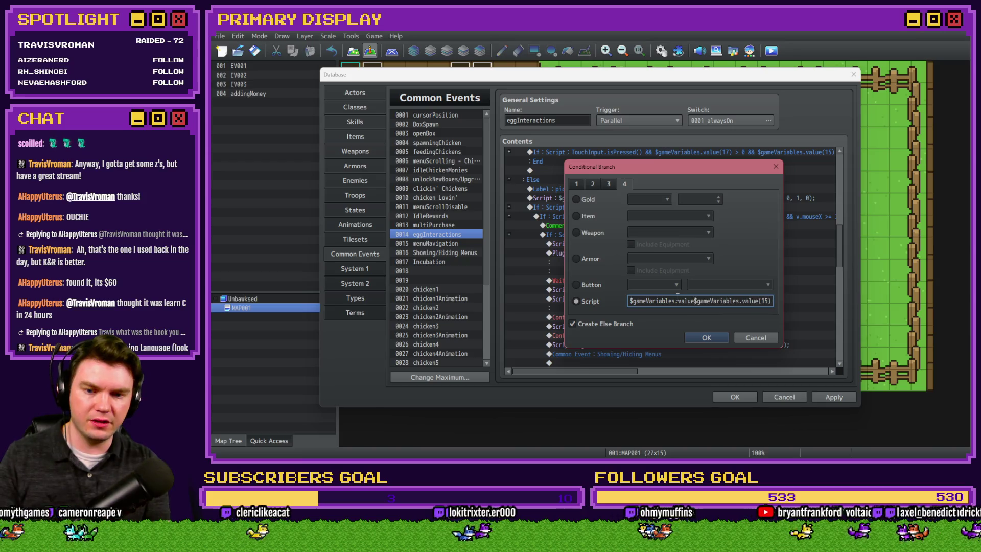
pyautogui.write('16')
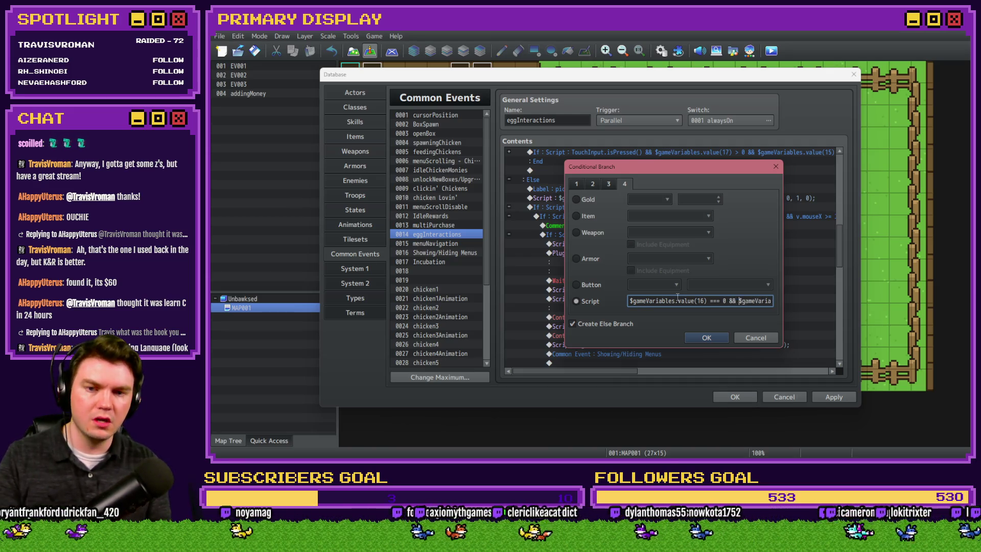
pyautogui.press('Right')
pyautogui.press('Right')
pyautogui.press('Right')
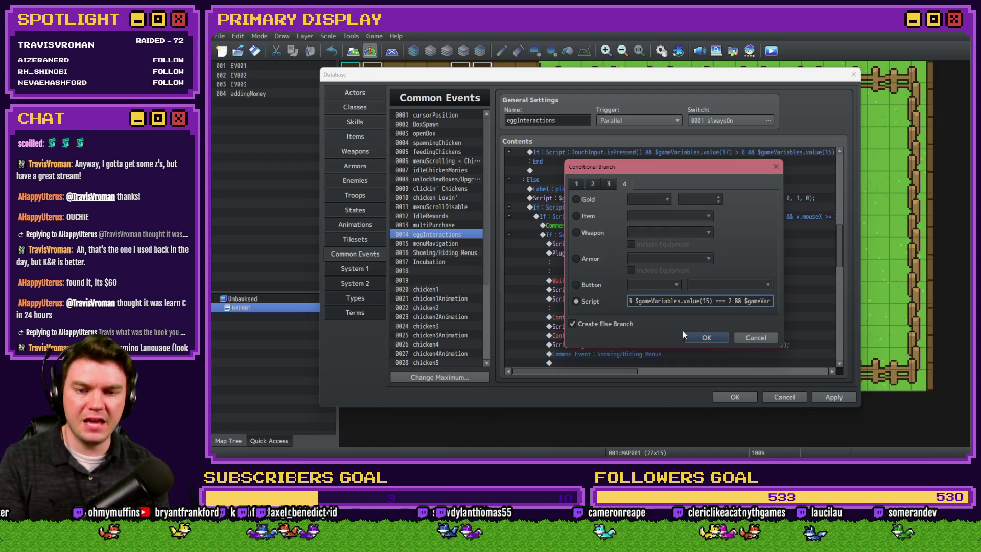
pyautogui.click(705, 337)
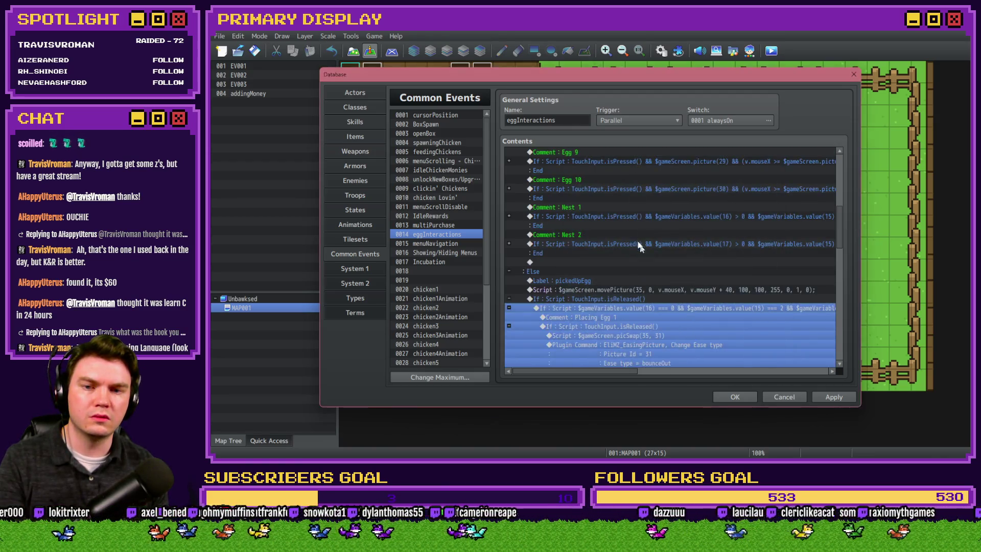
# Start a Control Variables command twice, cancelling both times without adding it.
pyautogui.doubleClick(627, 307)
pyautogui.click(623, 234)
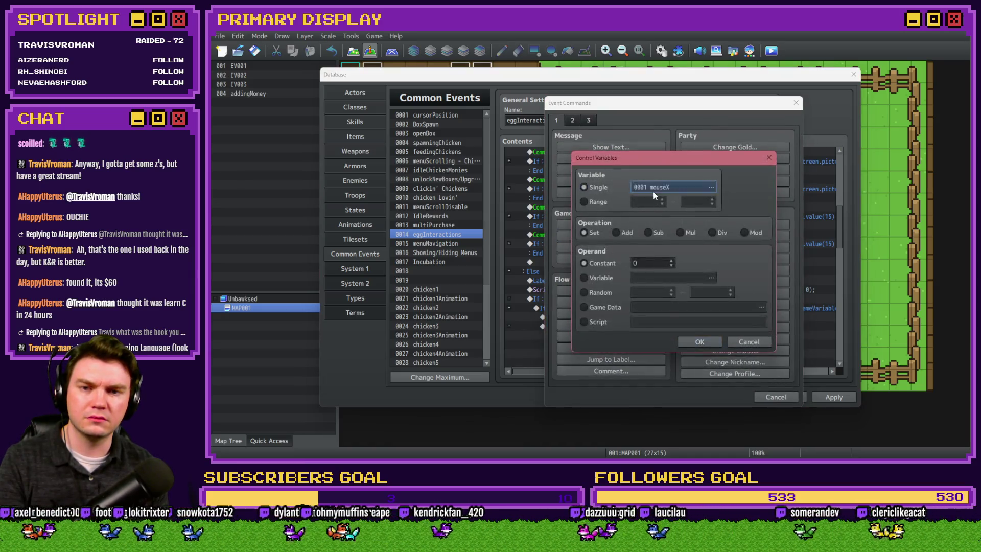
pyautogui.click(654, 191)
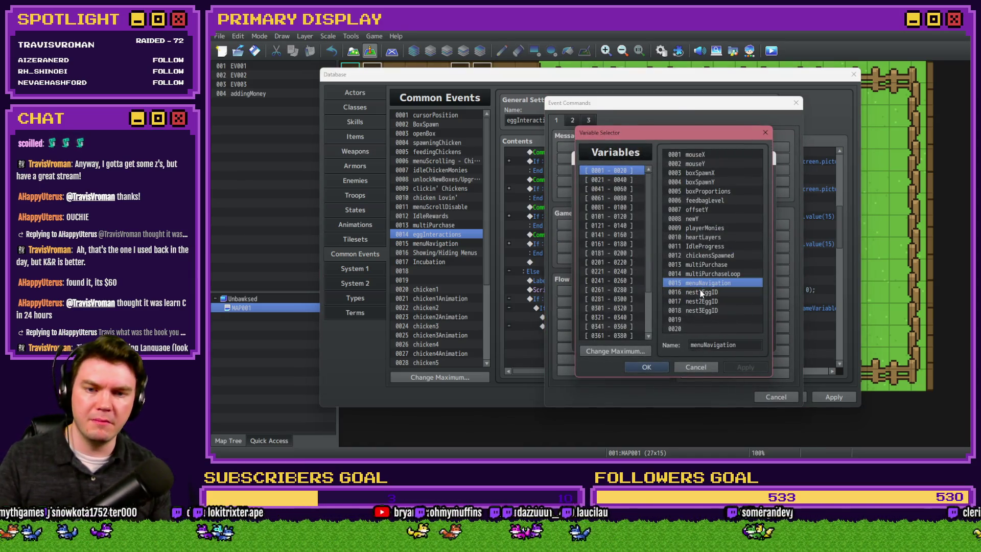
pyautogui.doubleClick(699, 290)
pyautogui.press('Return')
pyautogui.press('Escape')
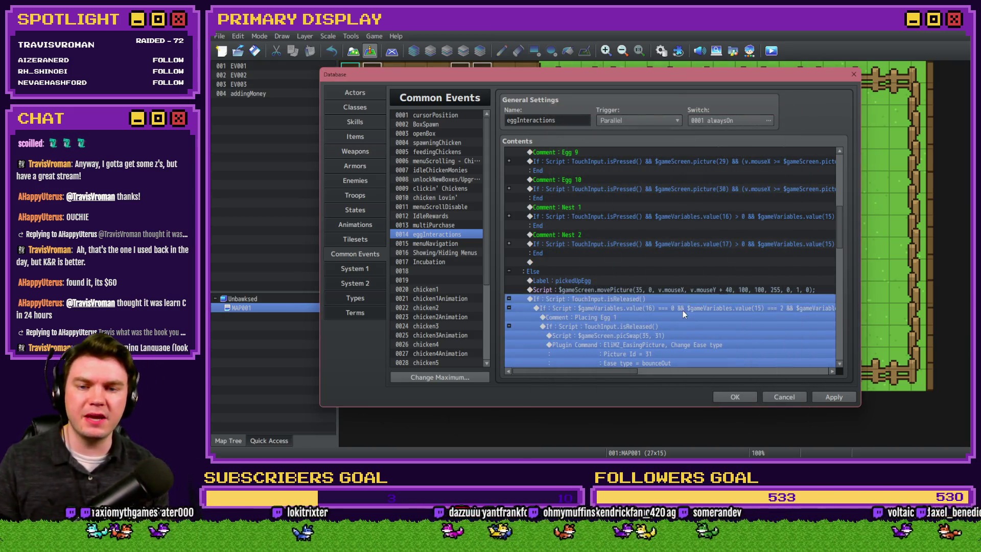
pyautogui.press('Insert')
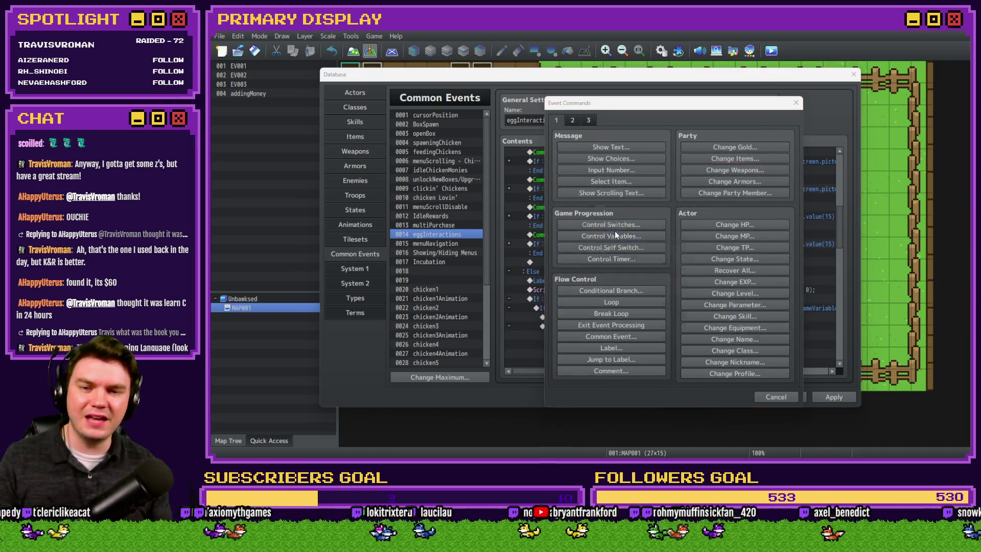
pyautogui.click(623, 234)
pyautogui.click(674, 186)
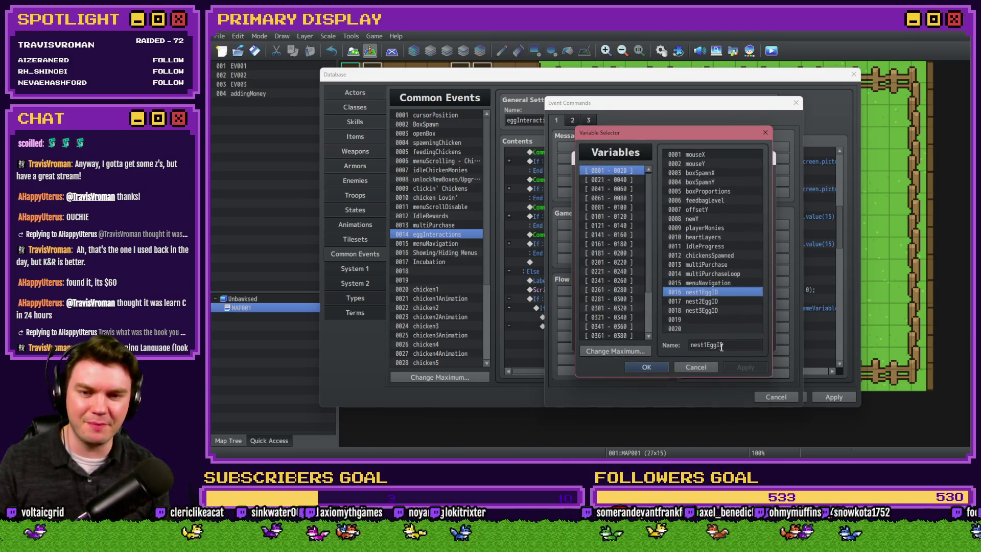
pyautogui.click(696, 367)
pyautogui.click(754, 344)
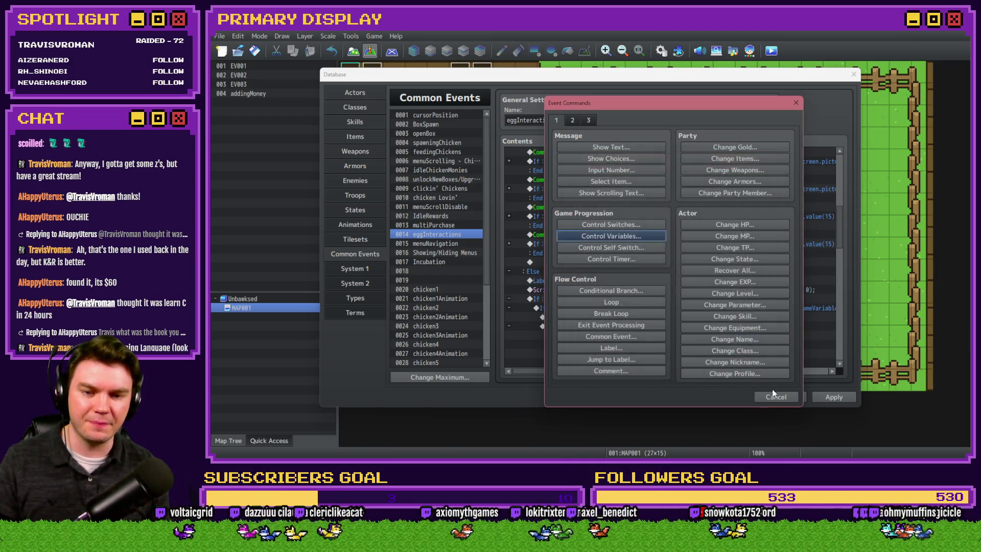
pyautogui.press('Escape')
# Rewrite the Nest 1 script condition to check v.nest1EggID instead of variable 16.
pyautogui.doubleClick(675, 306)
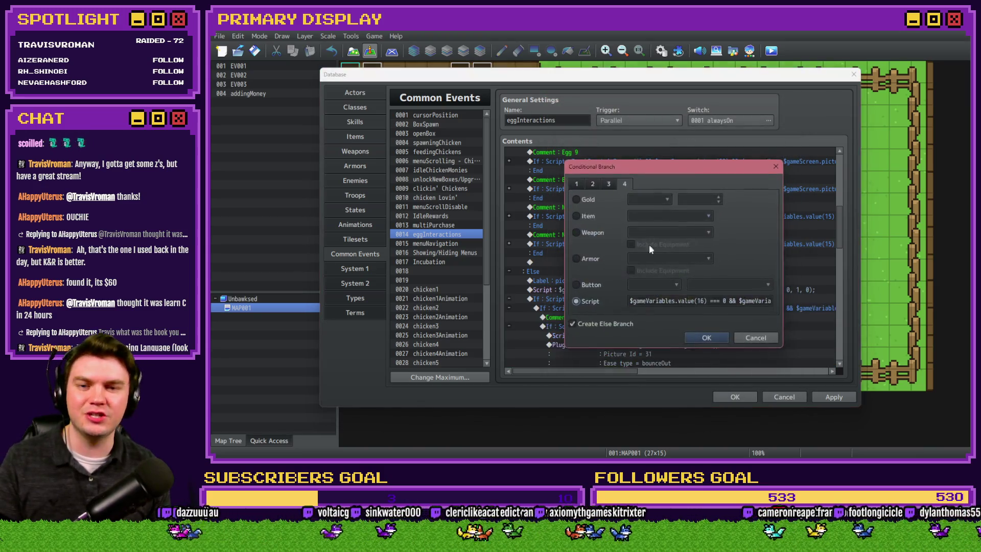
pyautogui.moveTo(706, 300); pyautogui.dragTo(606, 297)
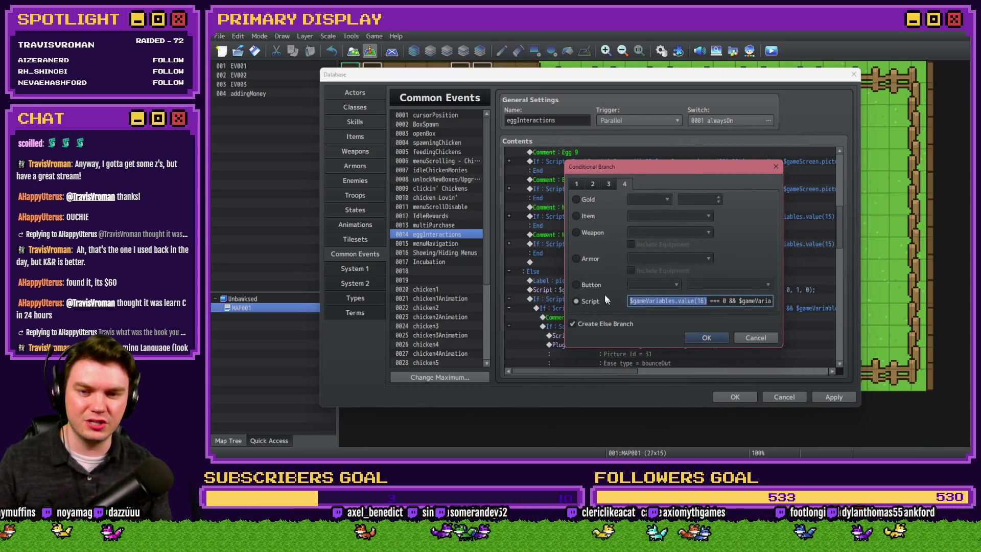
pyautogui.press('End')
pyautogui.write('.nest1EggID')
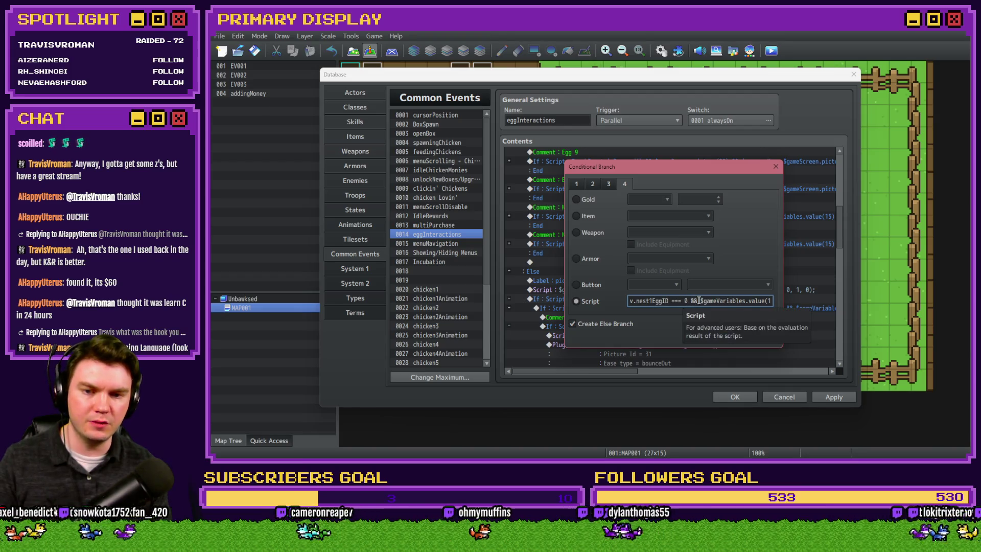
pyautogui.hotkey('ctrl', 'a')
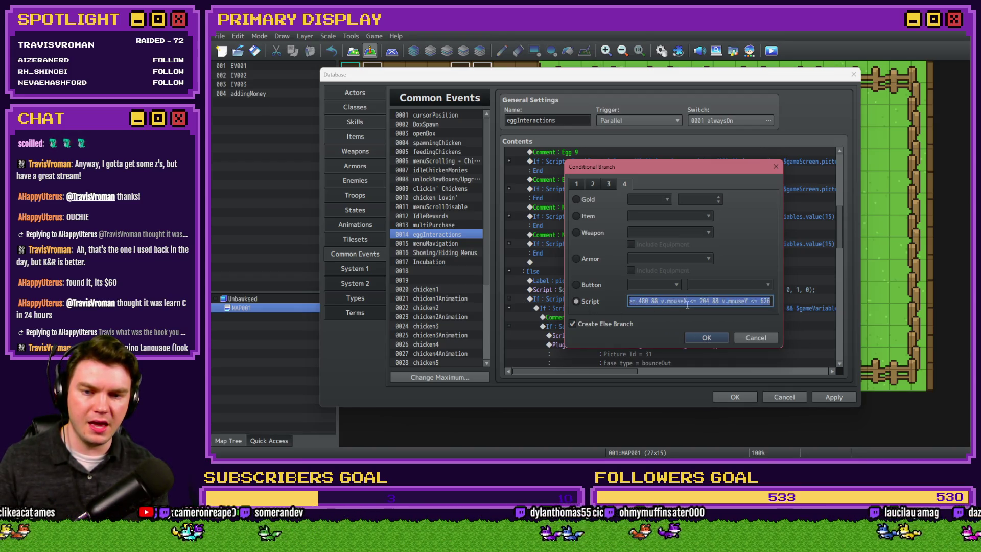
pyautogui.click(670, 301)
pyautogui.press('BackSpace')
pyautogui.press('Delete')
pyautogui.press('Delete')
pyautogui.press('Delete')
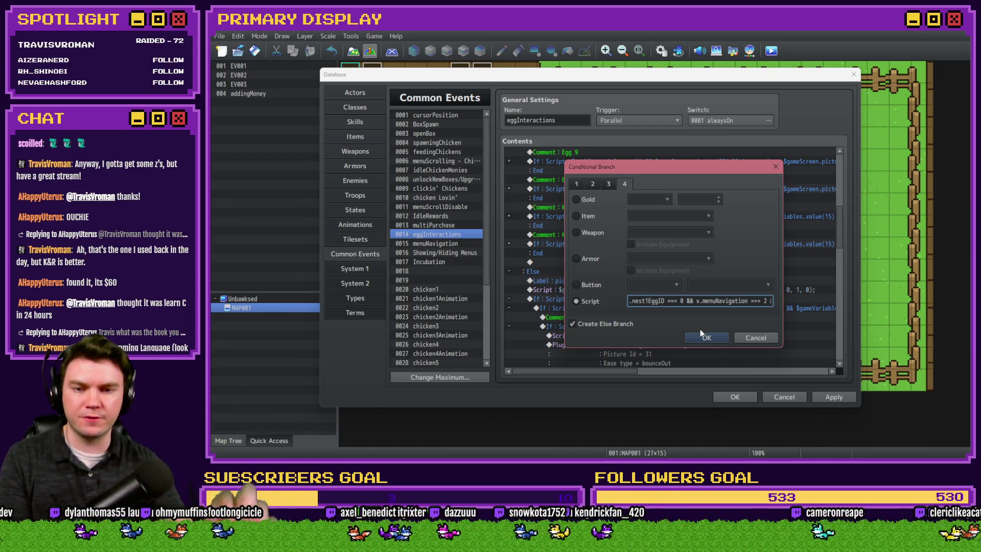
pyautogui.write('&& $gameVariables.value(16) === 0 && v.n')
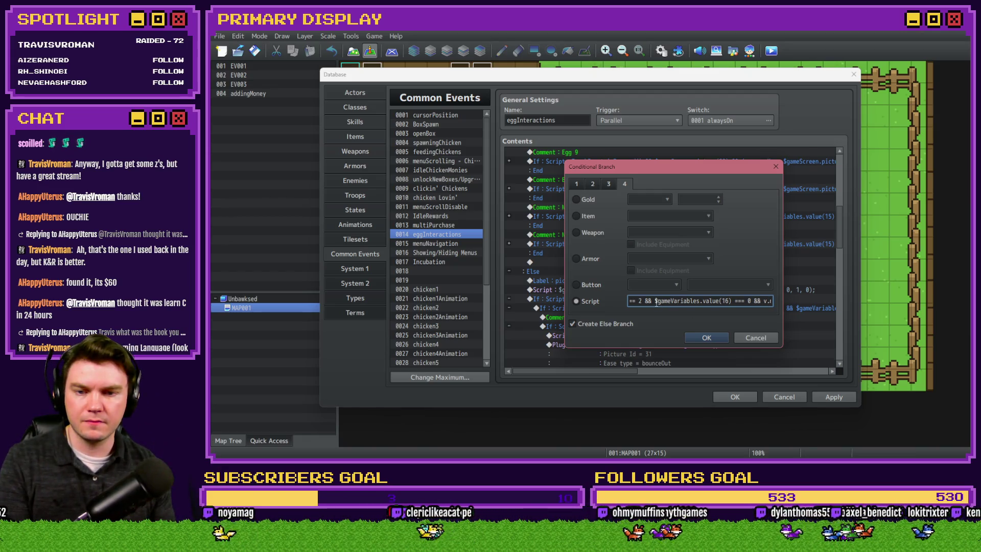
pyautogui.moveTo(655, 301); pyautogui.dragTo(730, 302)
pyautogui.write('v.nest1EggID')
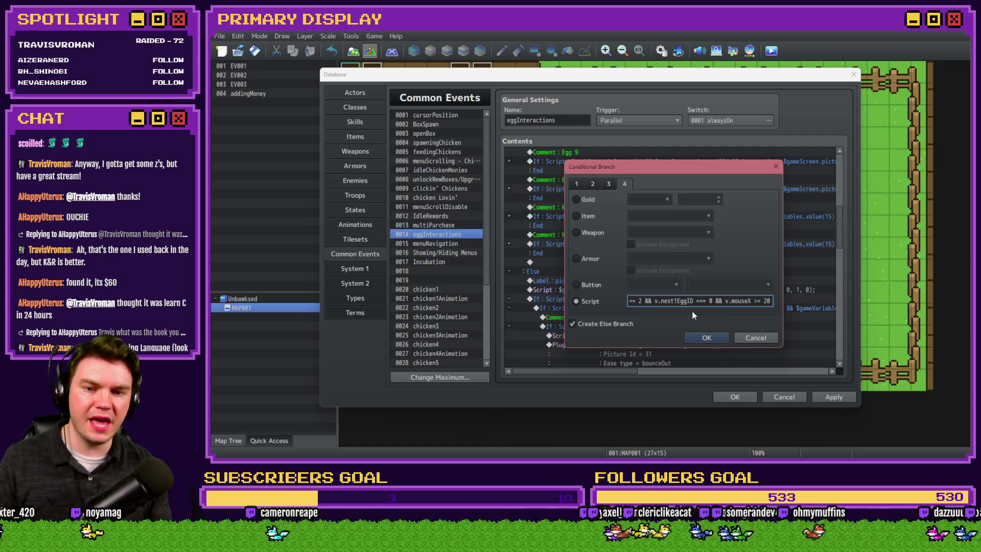
# Append mouseX and mouseY bounds to the condition, setting both lower bounds to 0.
pyautogui.tripleClick(678, 303)
pyautogui.click(678, 303)
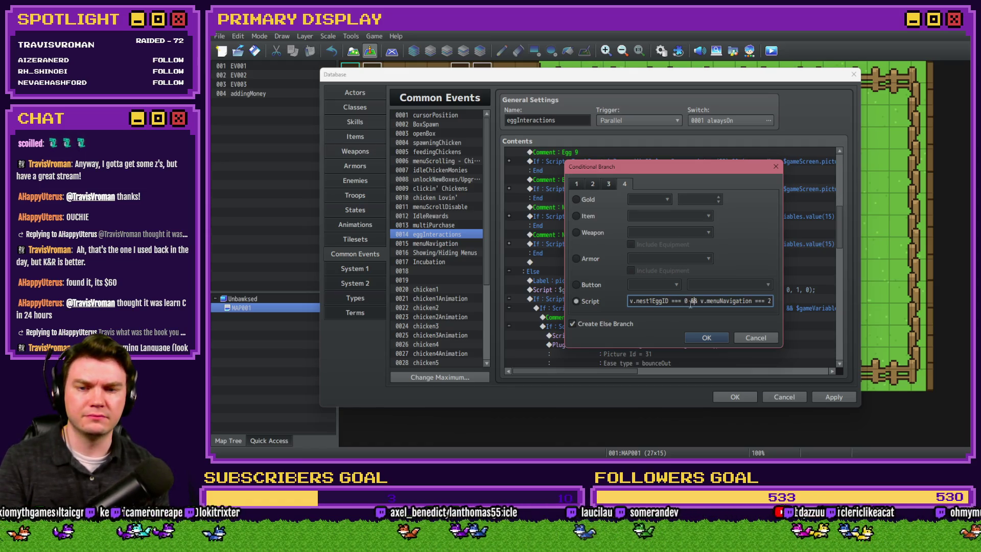
pyautogui.write('&& v.mouseX ')
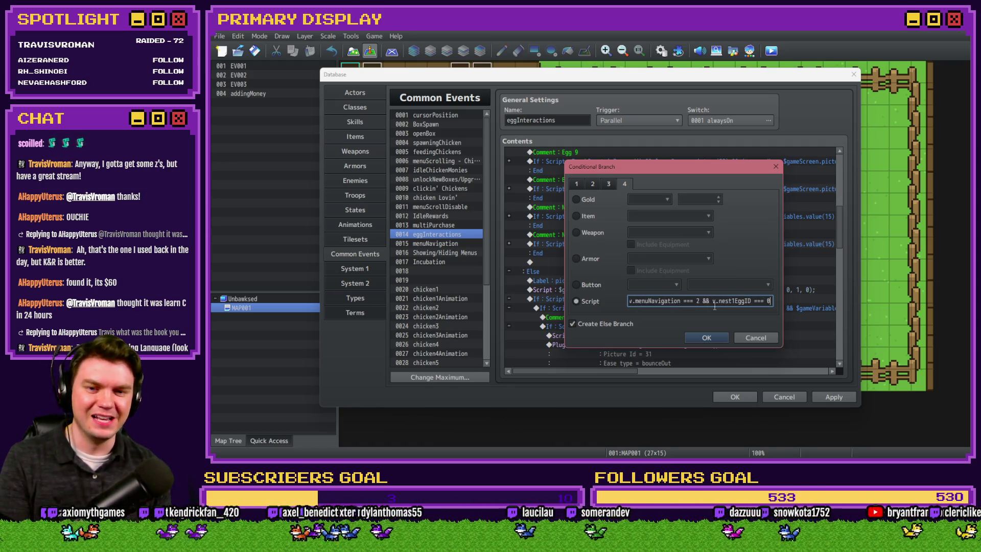
pyautogui.write('>')
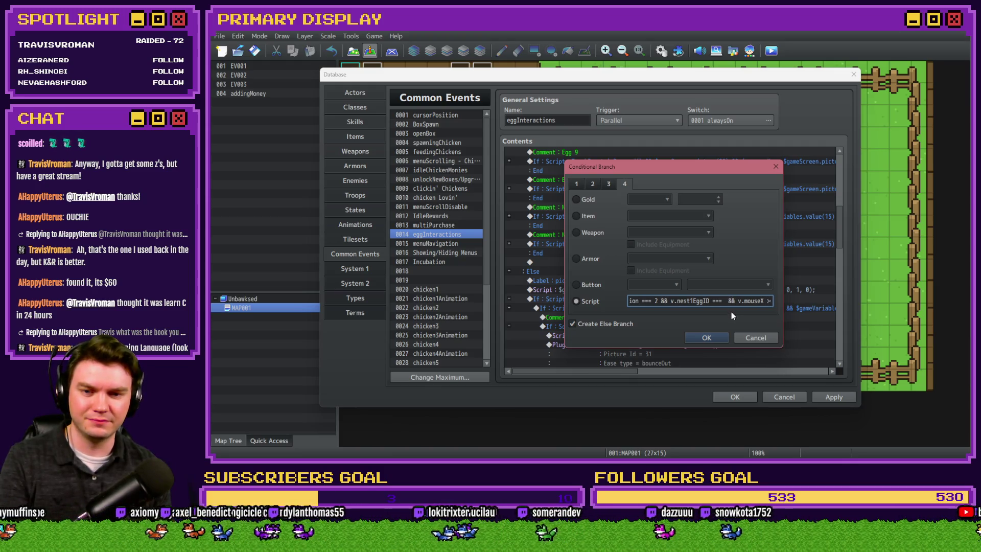
pyautogui.write('= 20 && v.mouseY >= 48')
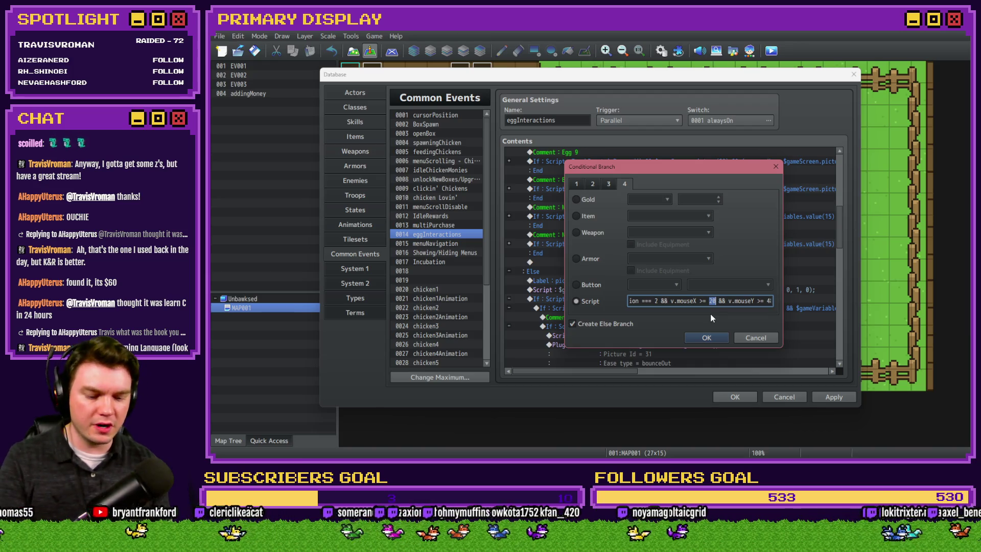
pyautogui.write('00 && v.mou')
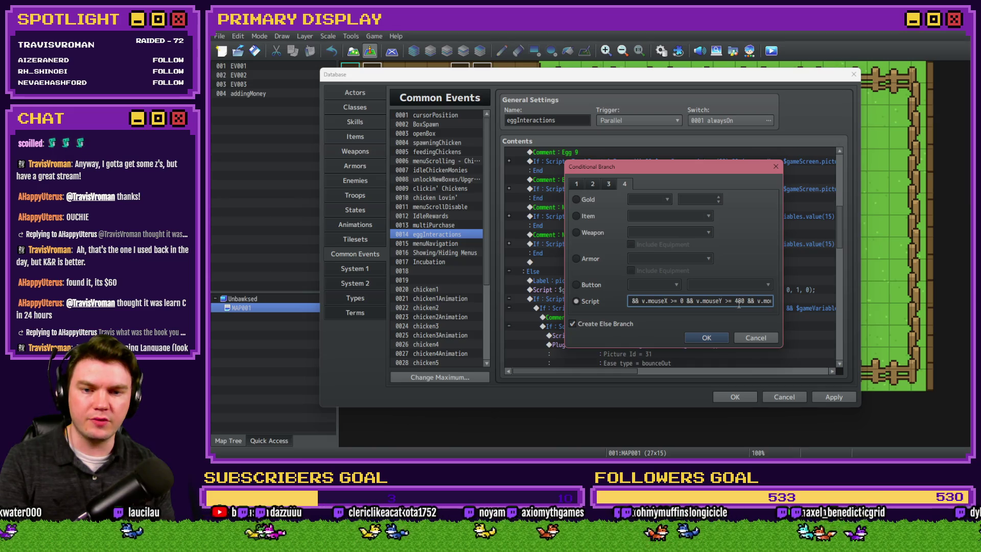
pyautogui.doubleClick(739, 302)
pyautogui.write('0 && v.mous')
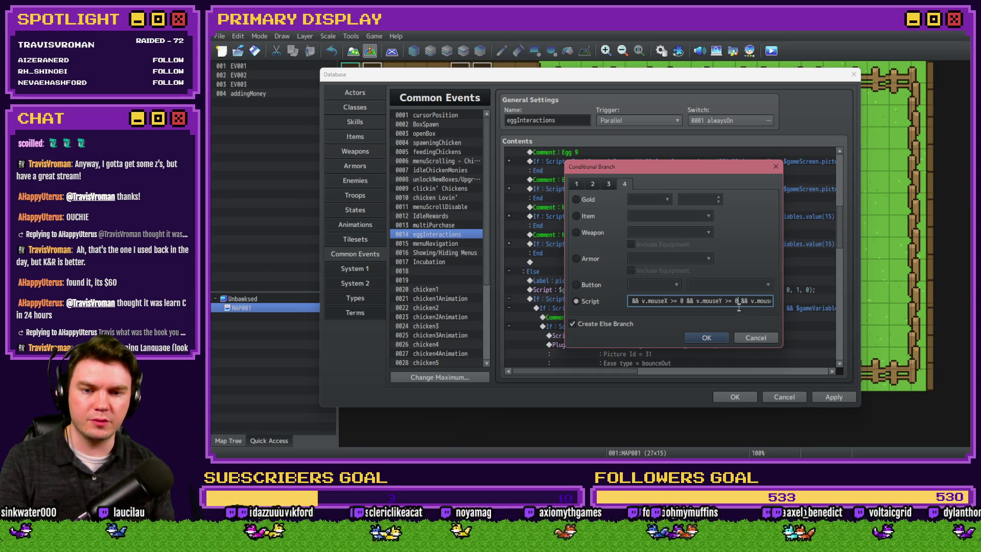
pyautogui.press('Right')
pyautogui.press('Right')
pyautogui.press('Right')
pyautogui.doubleClick(719, 301)
pyautogui.hotkey('alt', 'Tab')
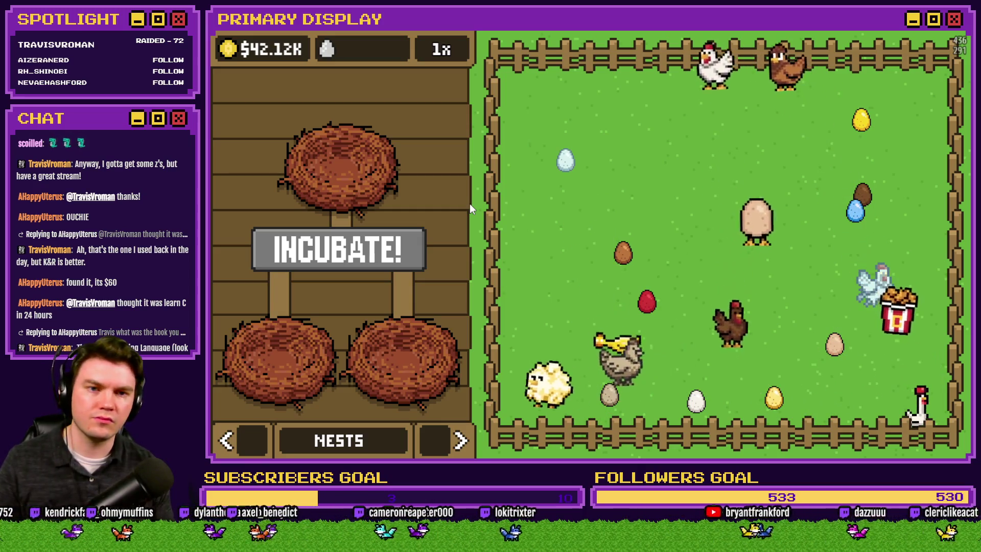
# Close the game and set Nest 1's upper mouse bounds to X 436 and Y 720.
pyautogui.click(909, 28)
pyautogui.click(722, 301)
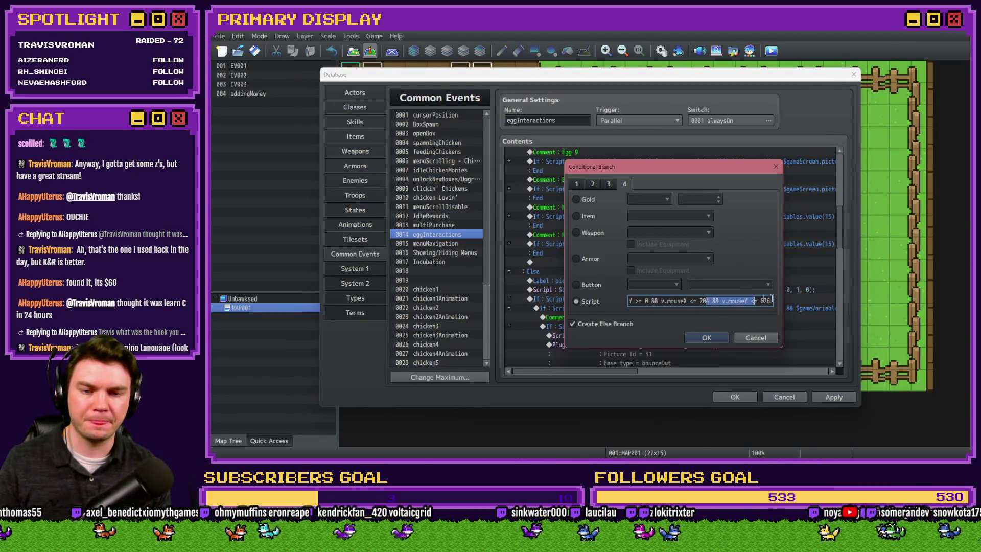
pyautogui.moveTo(684, 302); pyautogui.dragTo(785, 299)
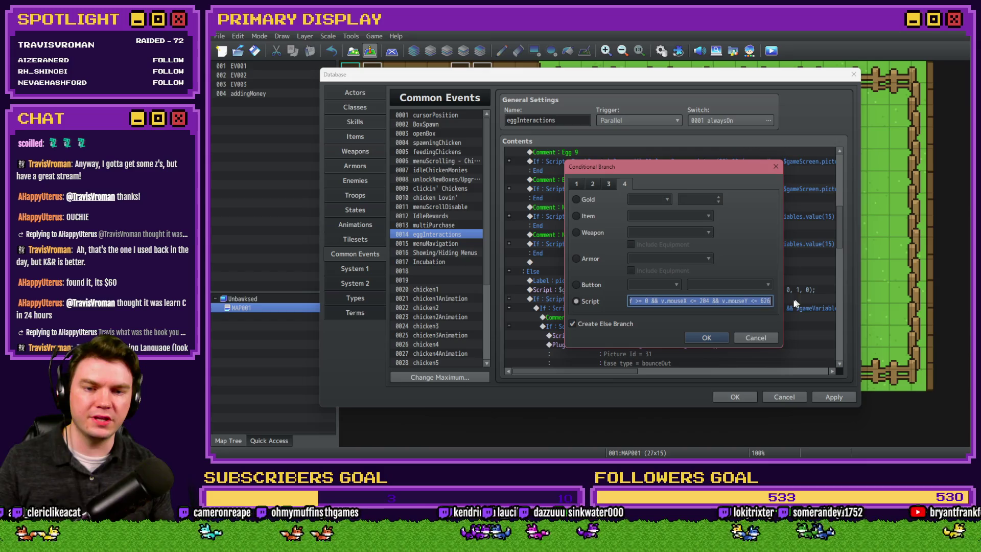
pyautogui.click(748, 301)
pyautogui.press('Home')
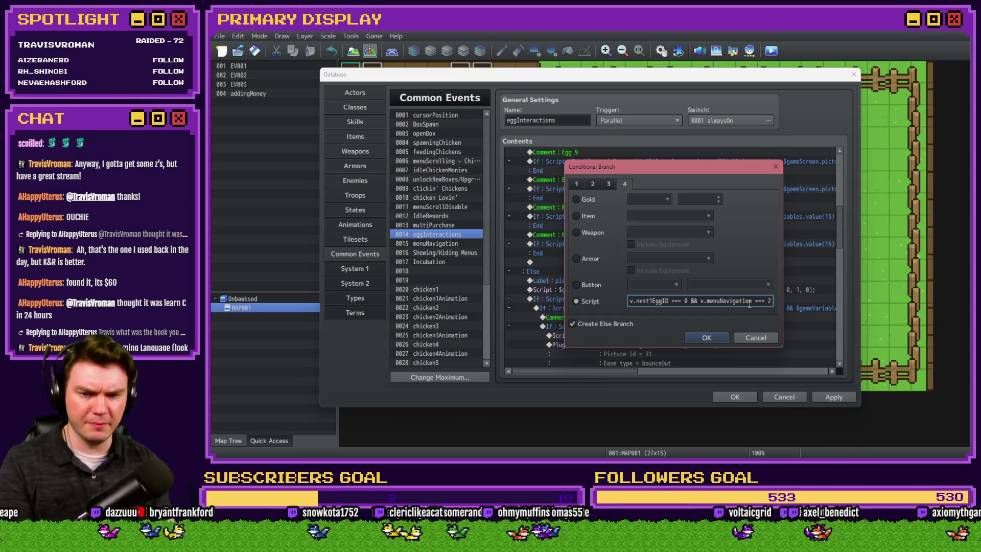
pyautogui.press('Right')
pyautogui.press('Right')
pyautogui.press('Right')
pyautogui.press('Right')
pyautogui.press('Right')
pyautogui.moveTo(673, 302); pyautogui.dragTo(788, 298)
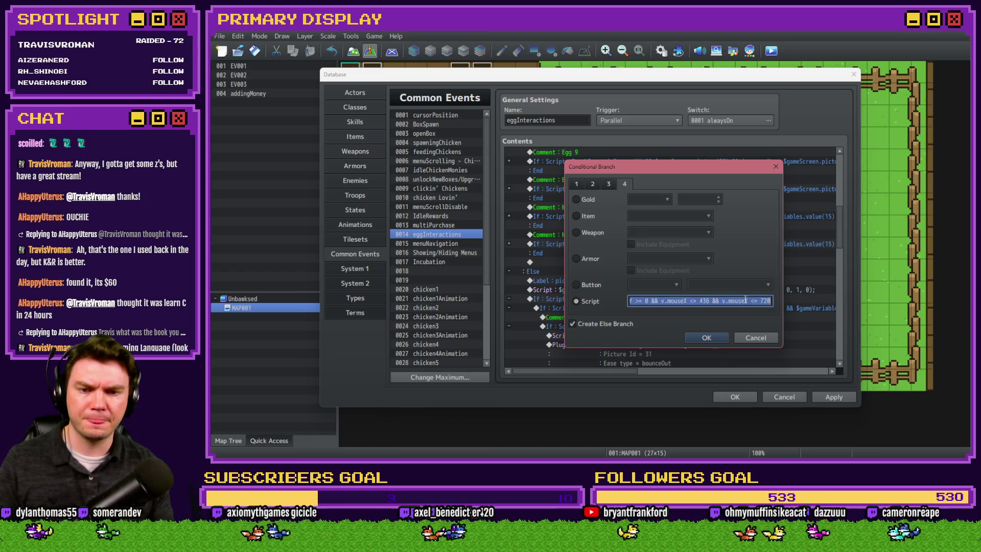
pyautogui.click(710, 337)
# Make the nest 2 condition begin v.nest2EggID === 0 && v.menuNavigation === 2, and apply.
pyautogui.scroll(-5, 634, 266)
pyautogui.click(635, 261)
pyautogui.doubleClick(636, 225)
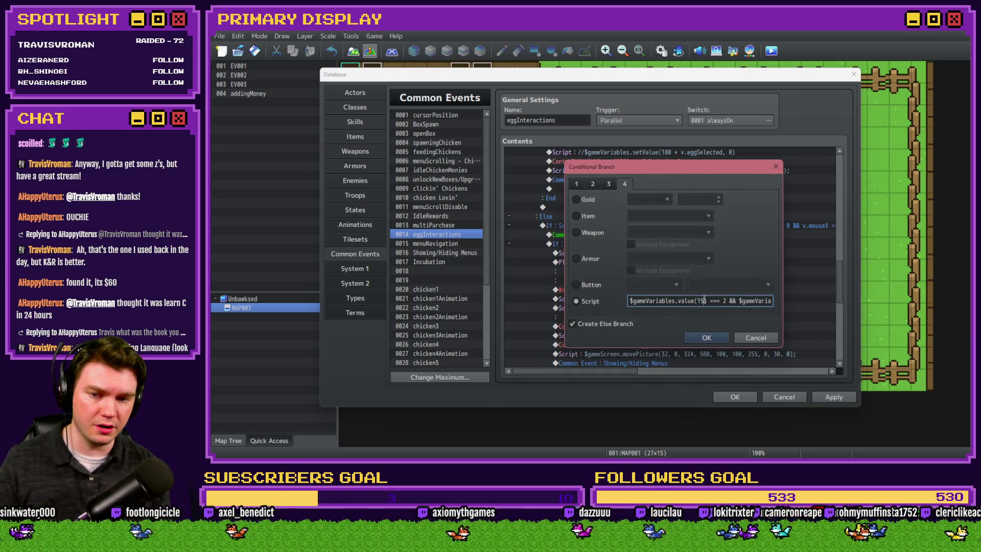
pyautogui.moveTo(662, 302); pyautogui.dragTo(584, 301)
pyautogui.click(650, 302)
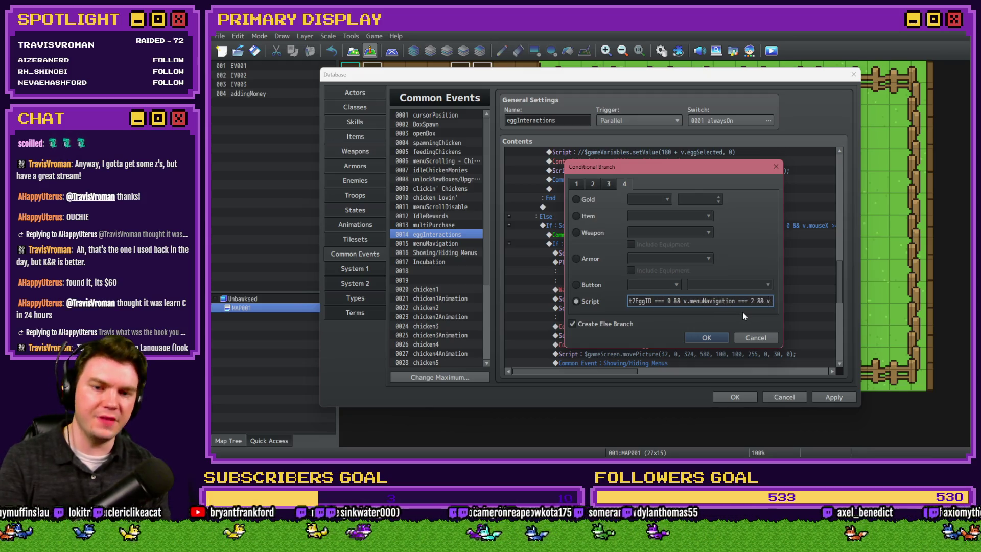
pyautogui.click(709, 336)
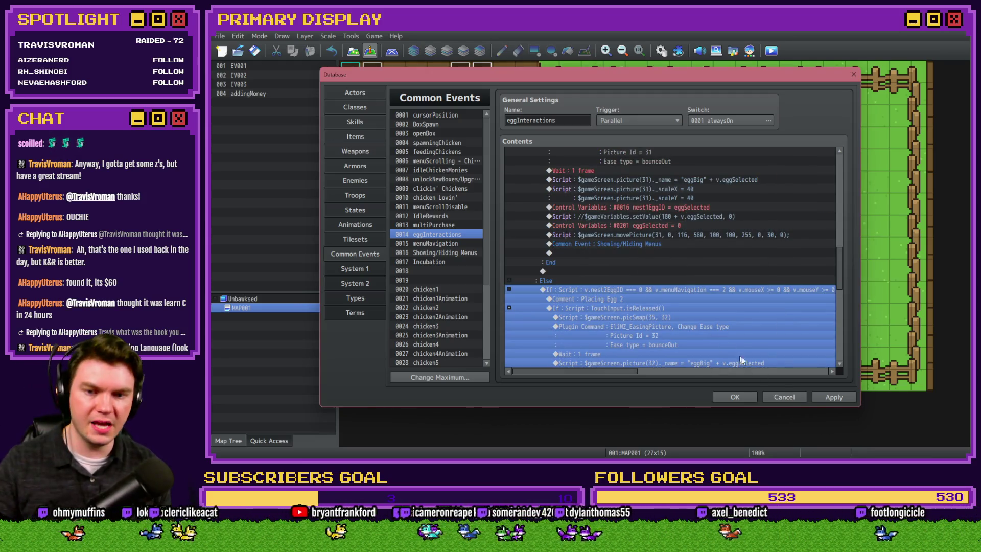
pyautogui.click(820, 397)
# Close the Database, restart the game with F5 and switch to the Nests page.
pyautogui.click(738, 397)
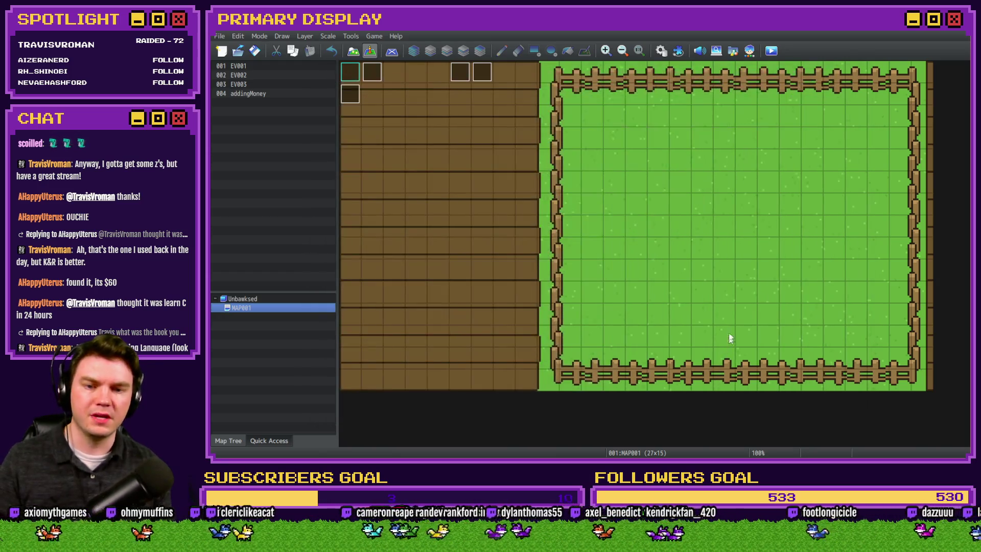
pyautogui.hotkey('alt', 'Tab')
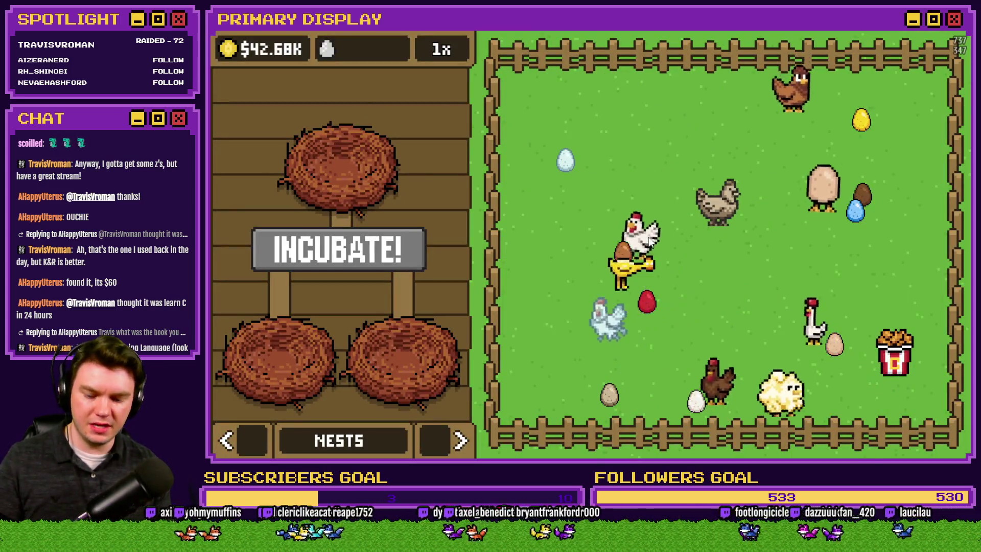
pyautogui.press('F5')
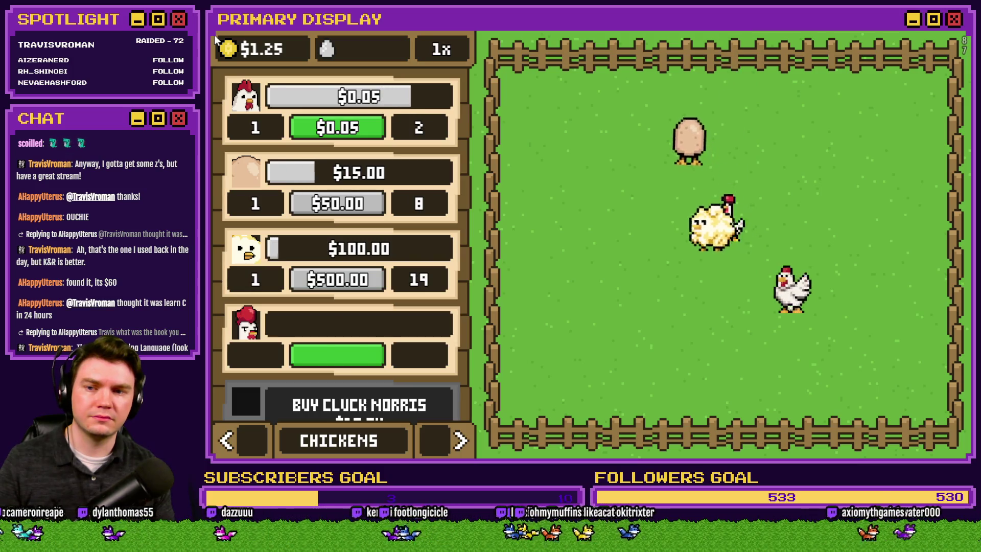
pyautogui.click(452, 445)
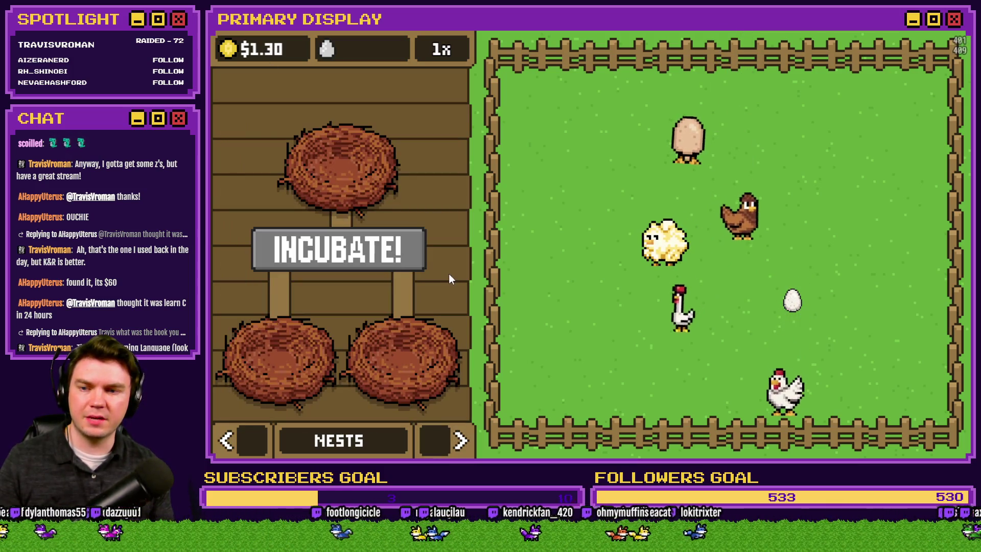
# Move the white and brown eggs in and out of the lower nests.
pyautogui.moveTo(791, 301)
pyautogui.mouseDown()
pyautogui.moveTo(642, 359)
pyautogui.moveTo(421, 350)
pyautogui.mouseUp()
pyautogui.moveTo(283, 327)
pyautogui.mouseDown()
pyautogui.moveTo(417, 337)
pyautogui.moveTo(309, 331)
pyautogui.moveTo(400, 342)
pyautogui.moveTo(411, 225)
pyautogui.mouseUp()
pyautogui.moveTo(420, 368)
pyautogui.mouseDown()
pyautogui.moveTo(410, 393)
pyautogui.moveTo(414, 378)
pyautogui.mouseUp()
pyautogui.moveTo(280, 327)
pyautogui.mouseDown()
pyautogui.moveTo(438, 291)
pyautogui.moveTo(514, 260)
pyautogui.moveTo(578, 261)
pyautogui.mouseUp()
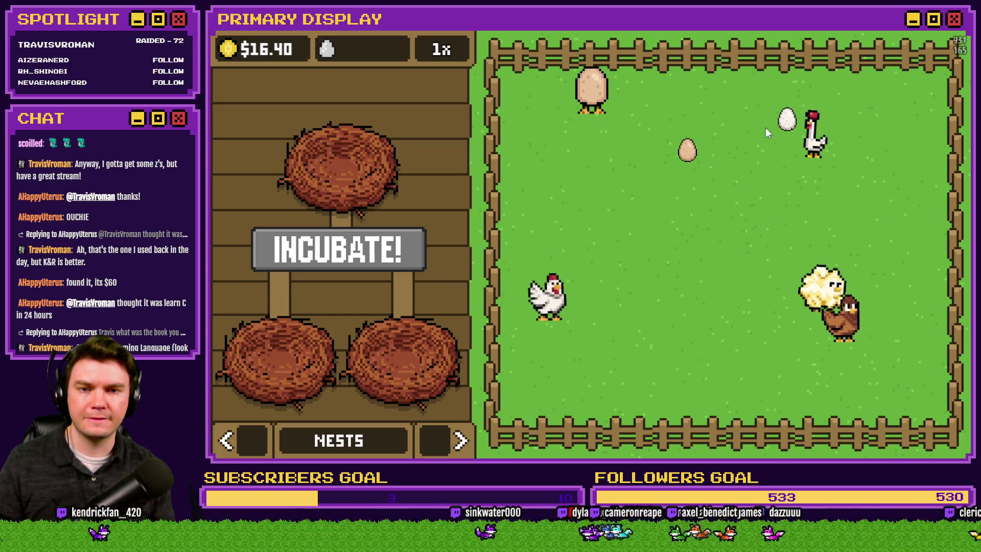
pyautogui.moveTo(687, 150)
pyautogui.mouseDown()
pyautogui.moveTo(653, 232)
pyautogui.moveTo(428, 337)
pyautogui.moveTo(331, 154)
pyautogui.mouseUp()
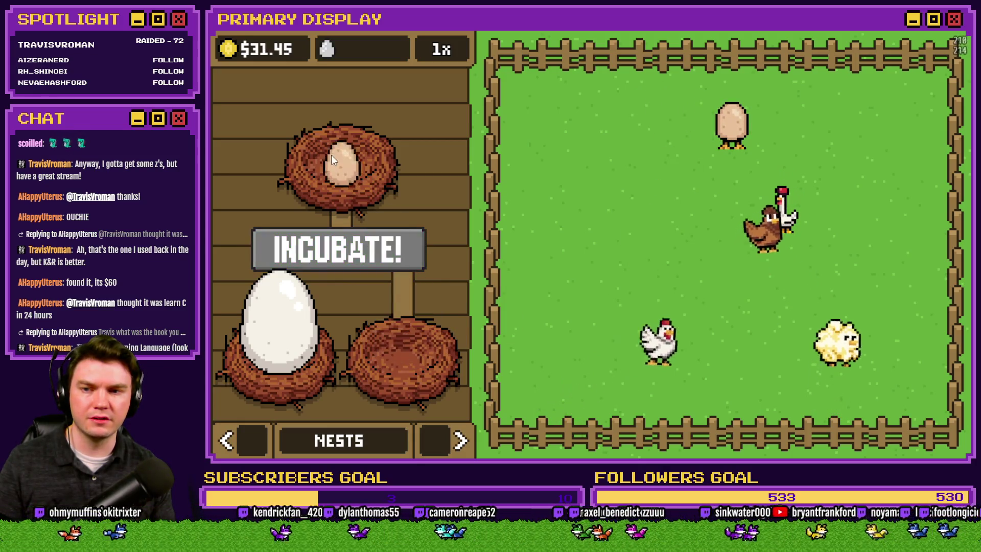
pyautogui.moveTo(414, 322)
pyautogui.mouseDown()
pyautogui.moveTo(300, 145)
pyautogui.moveTo(348, 210)
pyautogui.moveTo(391, 352)
pyautogui.moveTo(399, 297)
pyautogui.mouseUp()
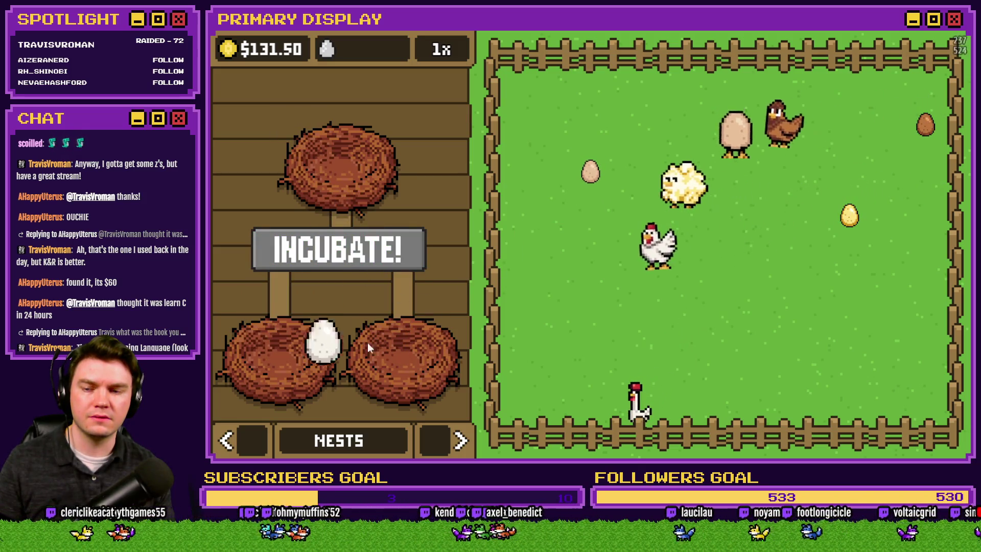
# Put the golden egg bottom-left and the brown egg bottom-right, then close the game.
pyautogui.moveTo(391, 354); pyautogui.dragTo(659, 332)
pyautogui.moveTo(850, 216); pyautogui.dragTo(422, 336)
pyautogui.moveTo(925, 126)
pyautogui.mouseDown()
pyautogui.moveTo(605, 287)
pyautogui.moveTo(451, 305)
pyautogui.mouseUp()
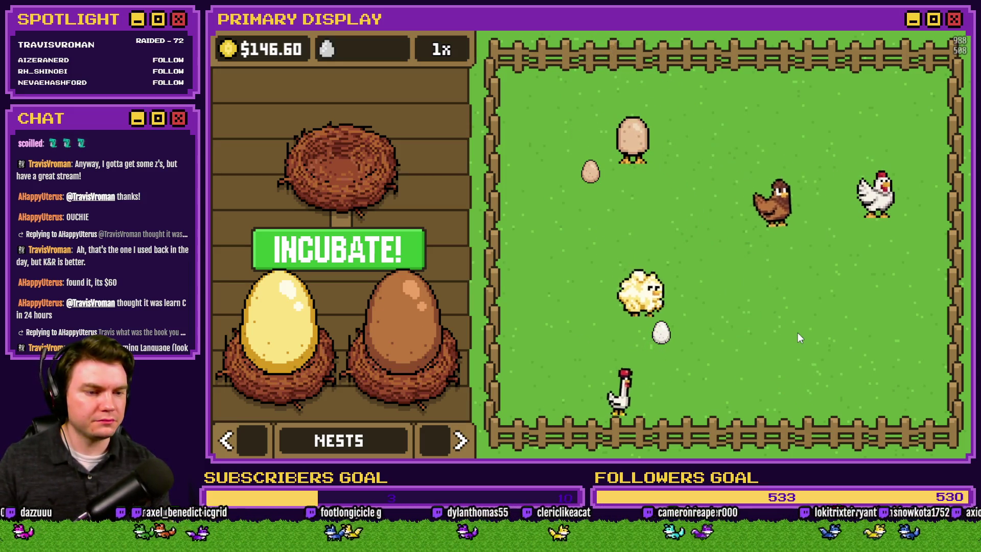
pyautogui.click(609, 317)
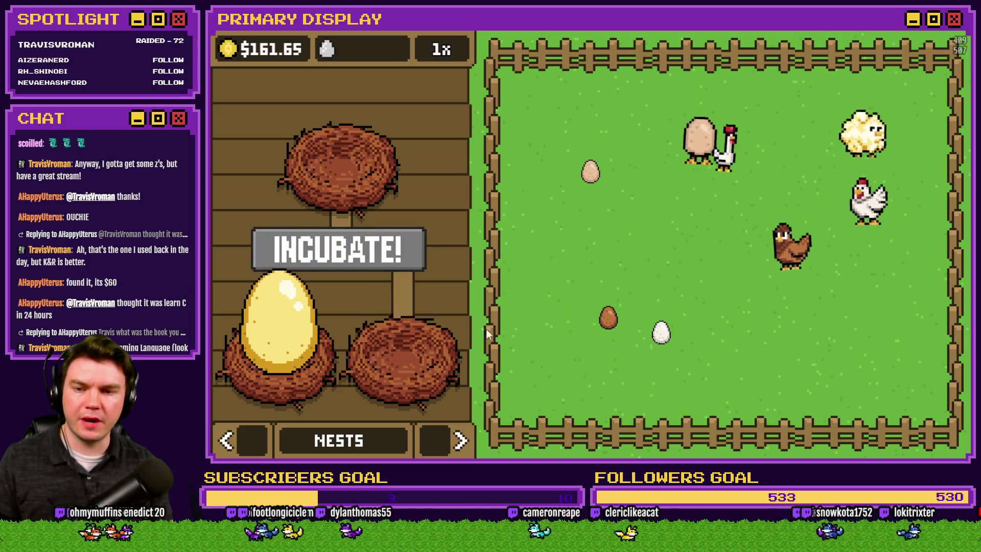
pyautogui.moveTo(611, 325); pyautogui.dragTo(407, 349)
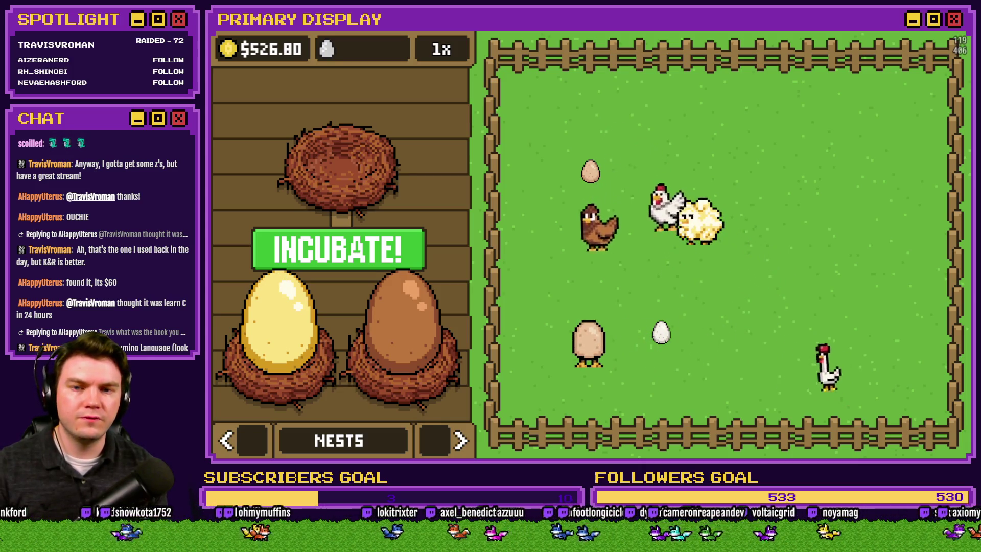
pyautogui.hotkey('alt', 'F4')
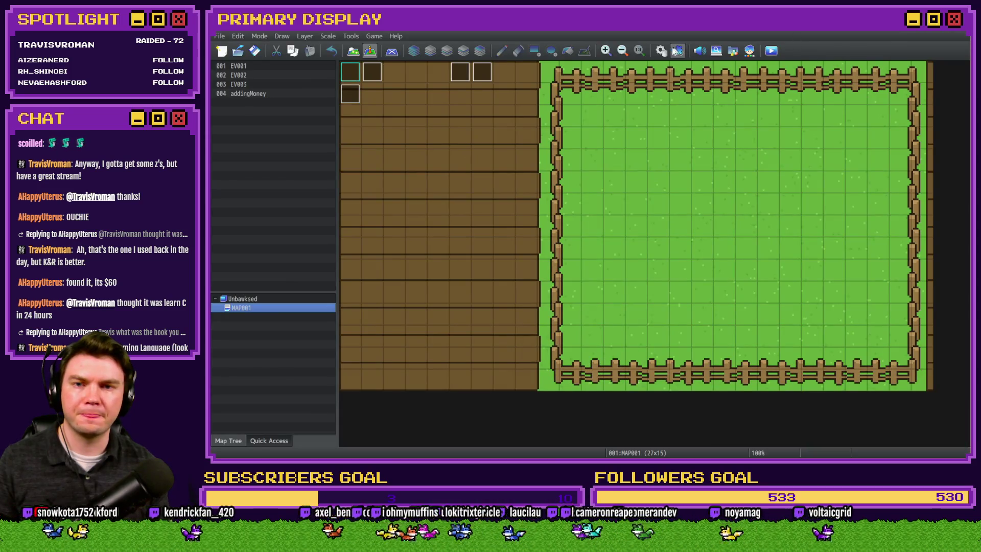
# Open the Database and expand the Nest 1 pickup block in eggInteractions.
pyautogui.click(677, 51)
pyautogui.scroll(-5, 583, 278)
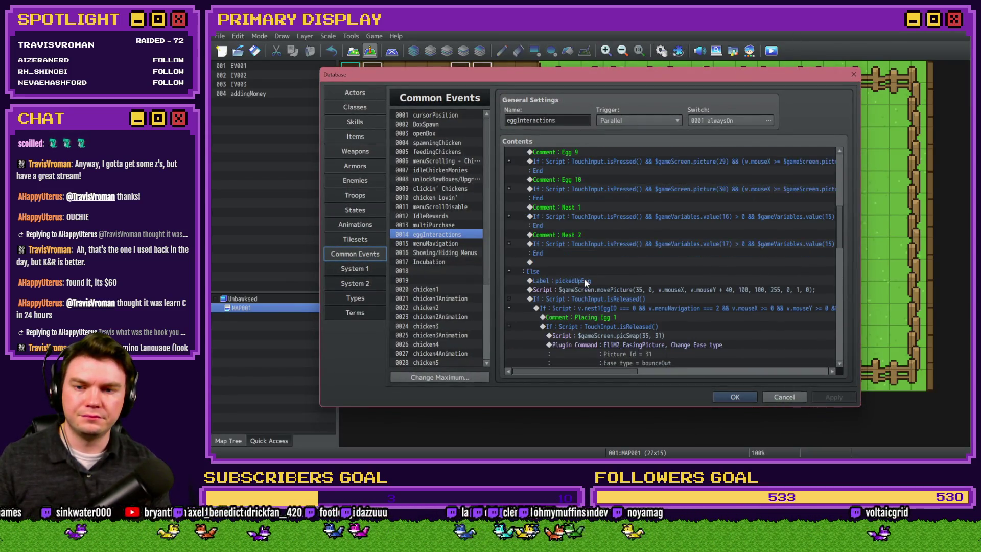
pyautogui.scroll(2, 584, 280)
pyautogui.click(509, 263)
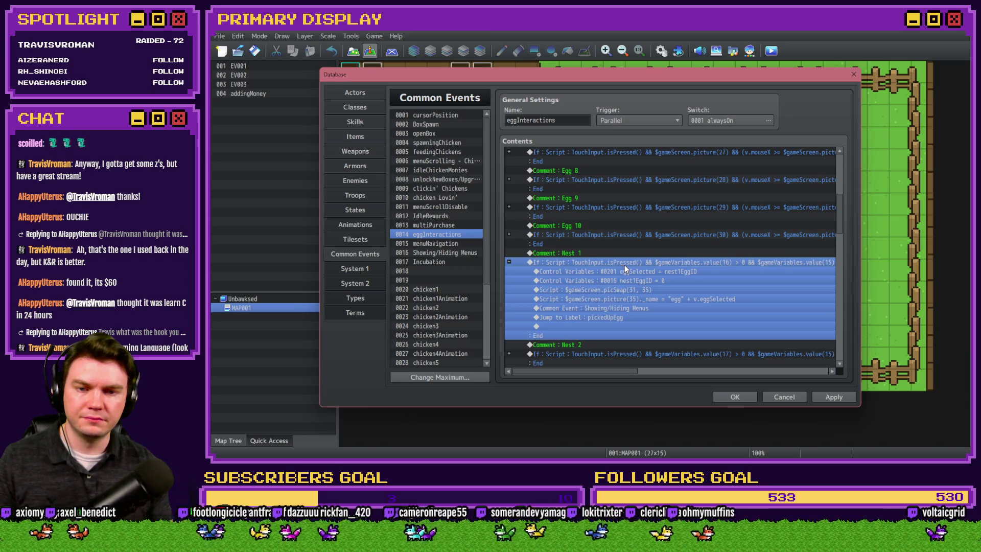
# Change a mouse bound in the Nest 1 condition script to 48.
pyautogui.doubleClick(624, 265)
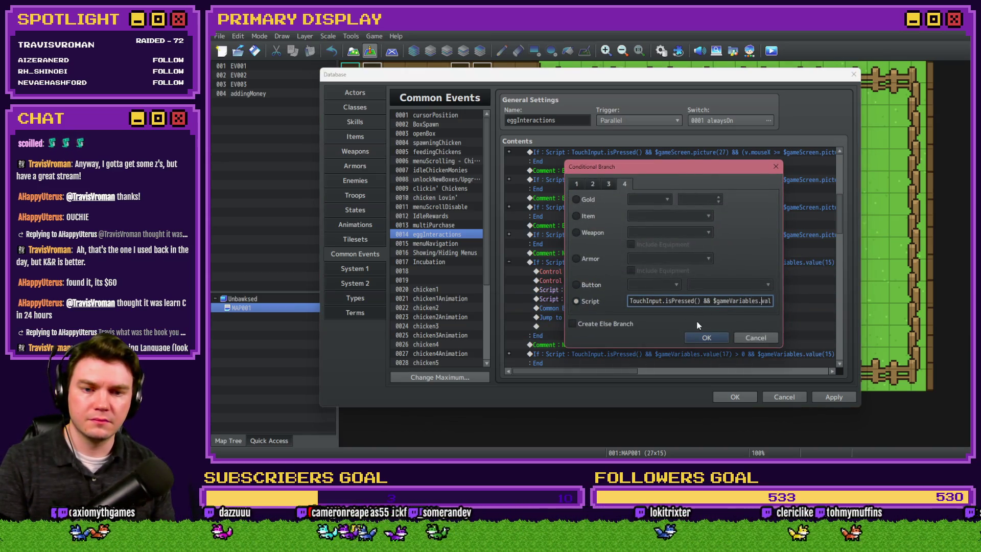
pyautogui.press('Left')
pyautogui.press('Left')
pyautogui.press('Left')
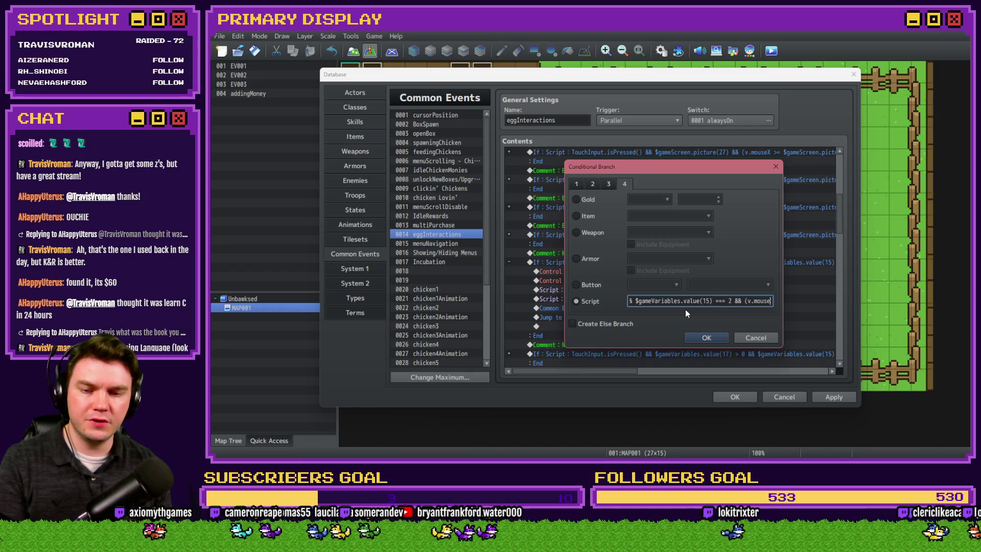
pyautogui.press('Right')
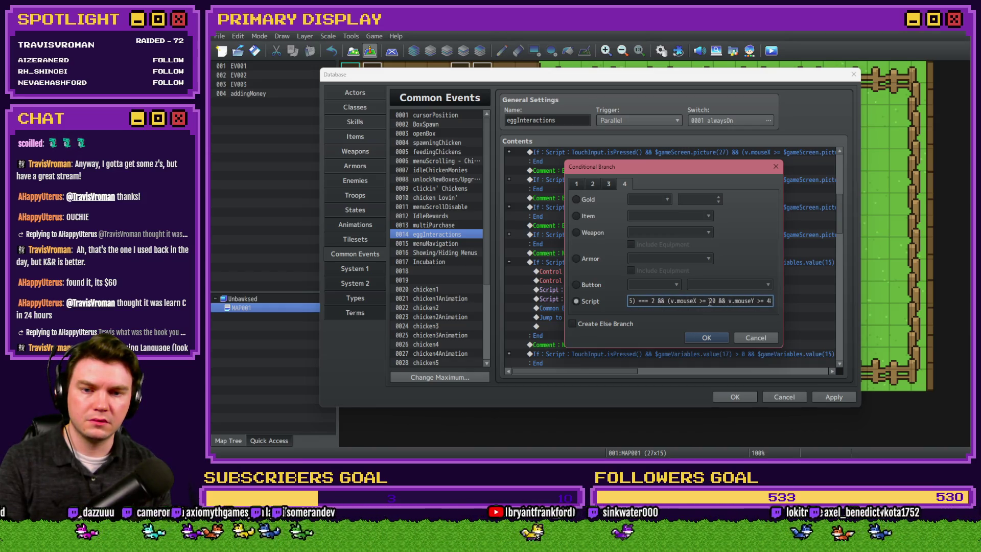
pyautogui.write('48')
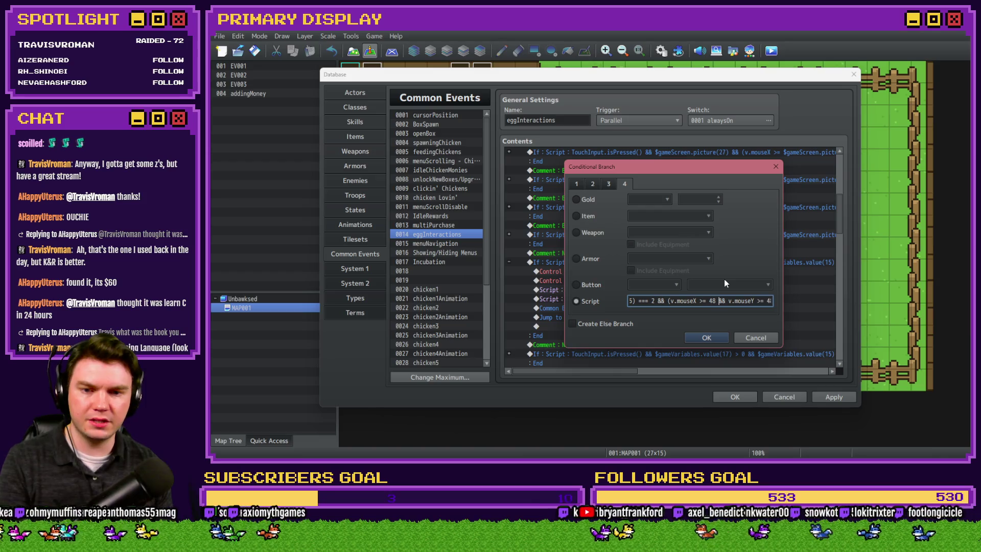
pyautogui.press('Right')
pyautogui.press('Right')
pyautogui.press('Right')
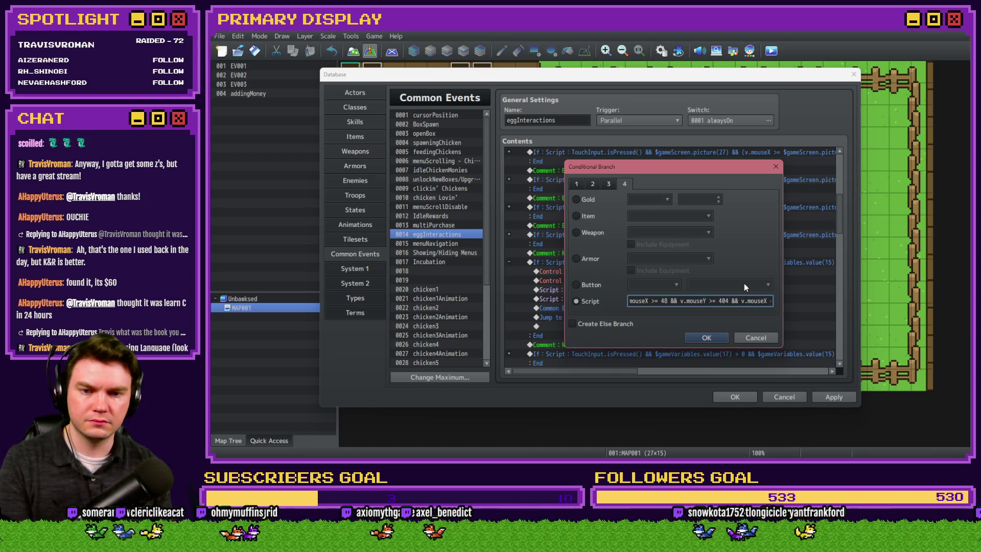
pyautogui.press('Home')
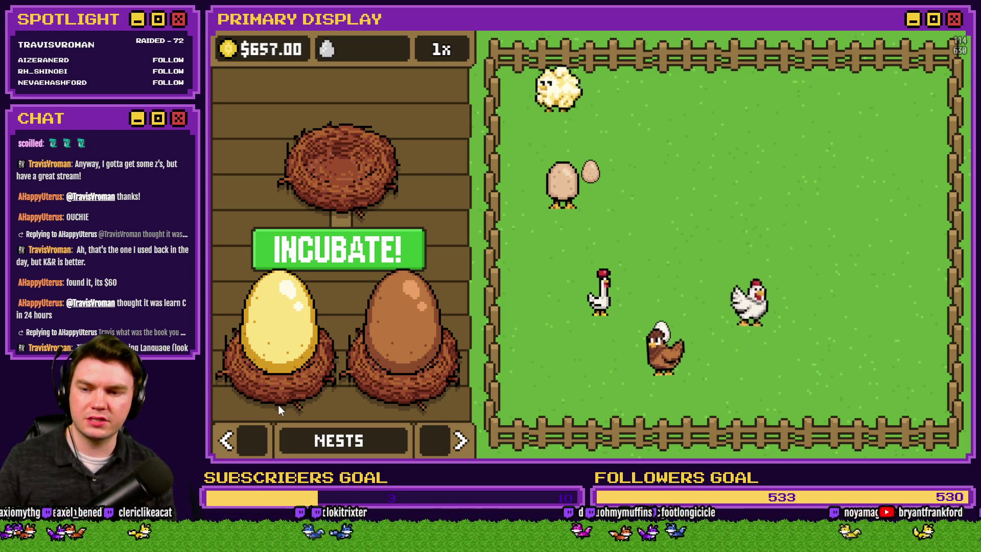
# Set the Nest 1 condition's y limit to 630 and confirm it.
pyautogui.hotkey('alt', 'Tab')
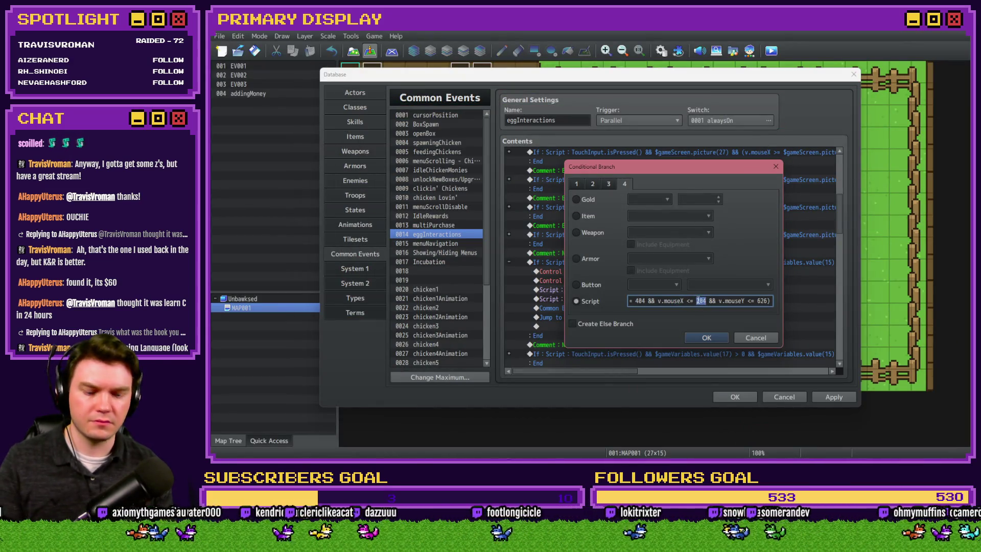
pyautogui.write('630')
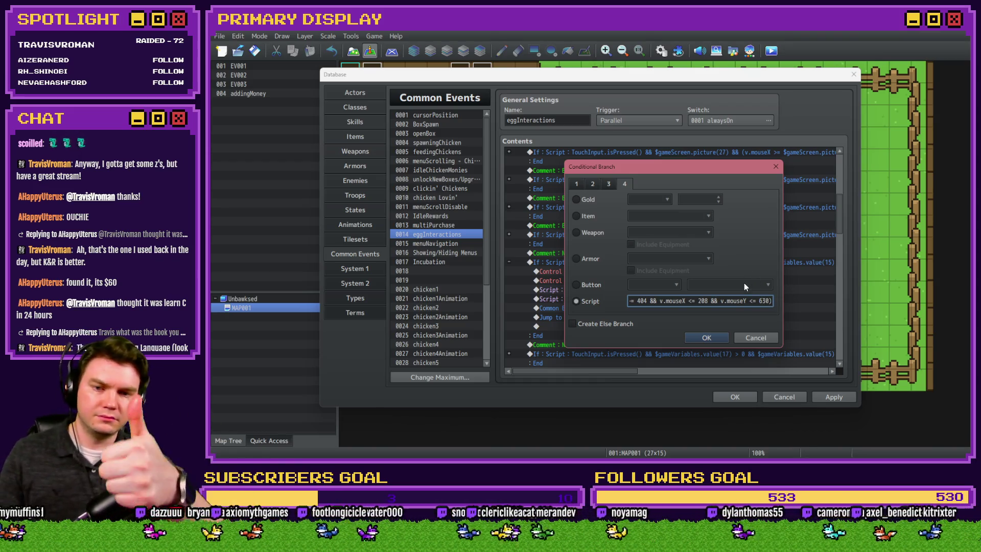
pyautogui.click(706, 337)
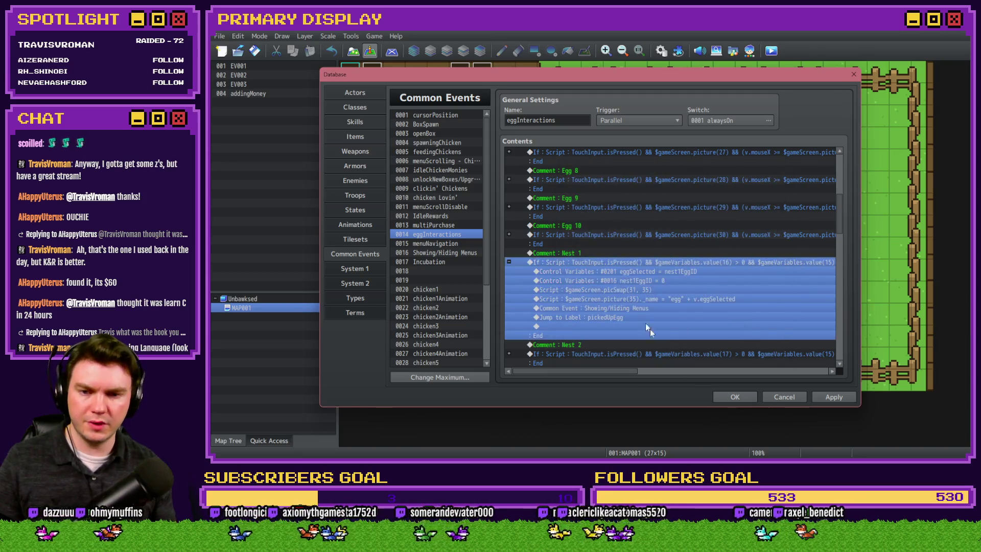
pyautogui.scroll(-2, 613, 307)
# Open the Nest 2 condition and replace its 228 x bound and 480 y bound.
pyautogui.doubleClick(617, 289)
pyautogui.click(693, 300)
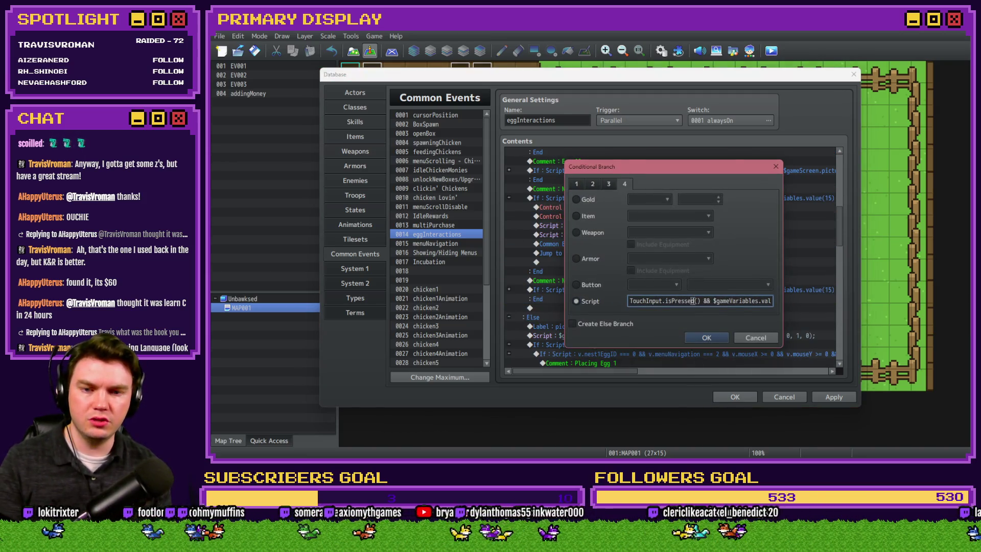
pyautogui.press('Left')
pyautogui.press('Left')
pyautogui.press('Left')
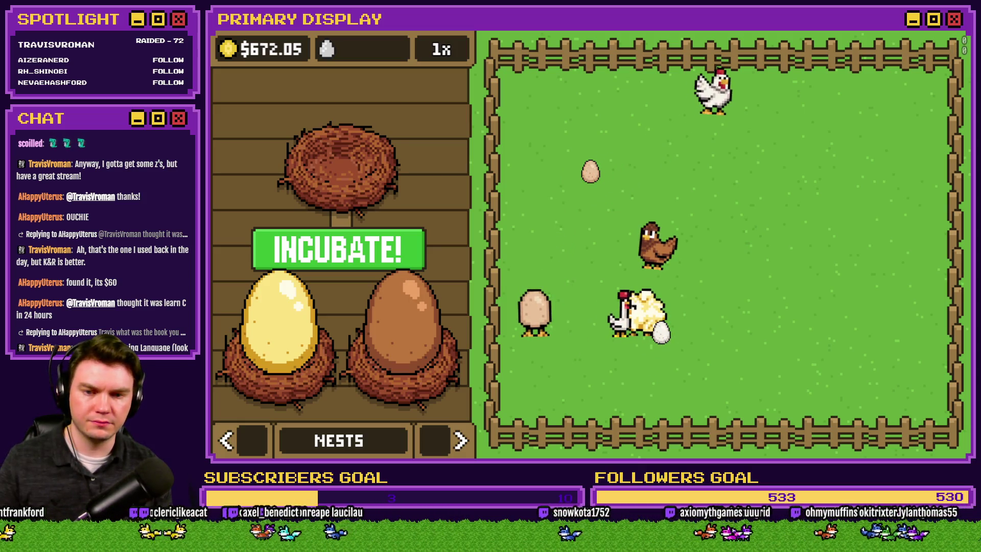
pyautogui.hotkey('alt', 'F4')
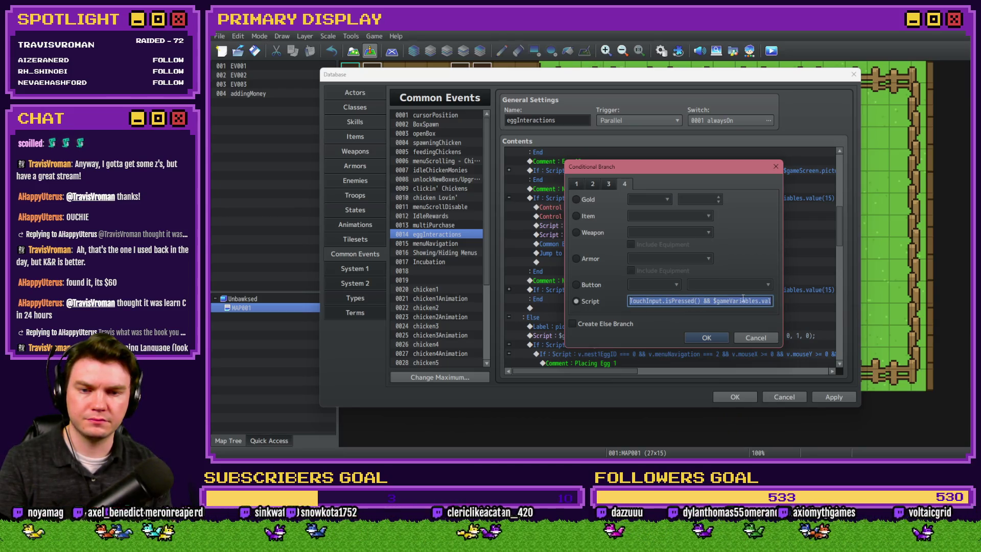
pyautogui.press('Right')
pyautogui.press('Right')
pyautogui.press('Right')
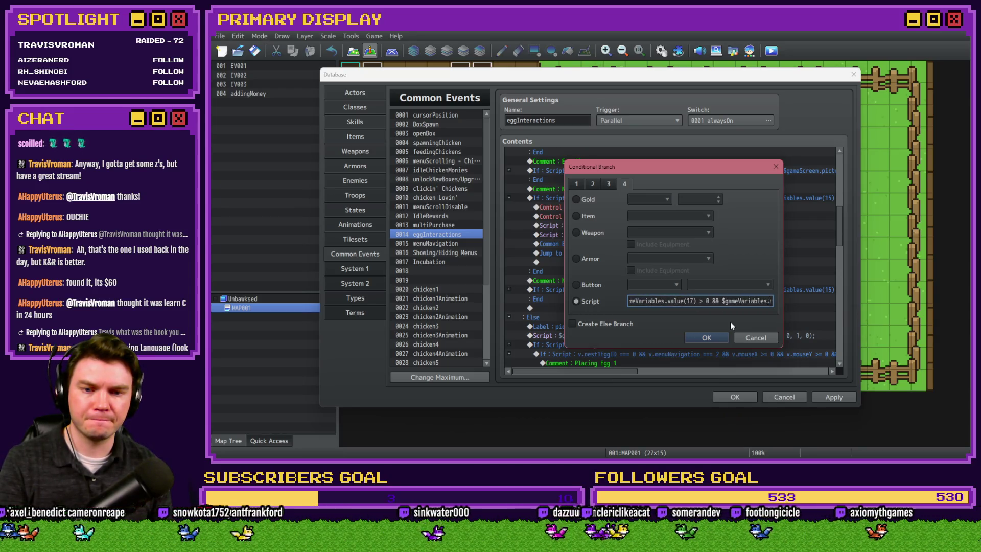
pyautogui.press('Right')
pyautogui.press('Right')
pyautogui.press('Right')
pyautogui.doubleClick(720, 301)
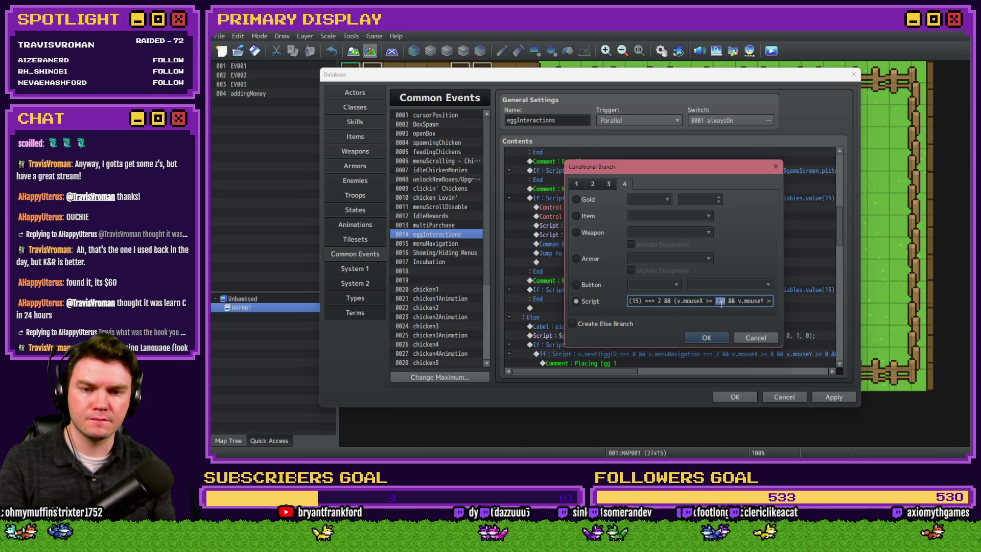
pyautogui.press('Right')
pyautogui.press('Right')
pyautogui.press('Right')
pyautogui.doubleClick(720, 301)
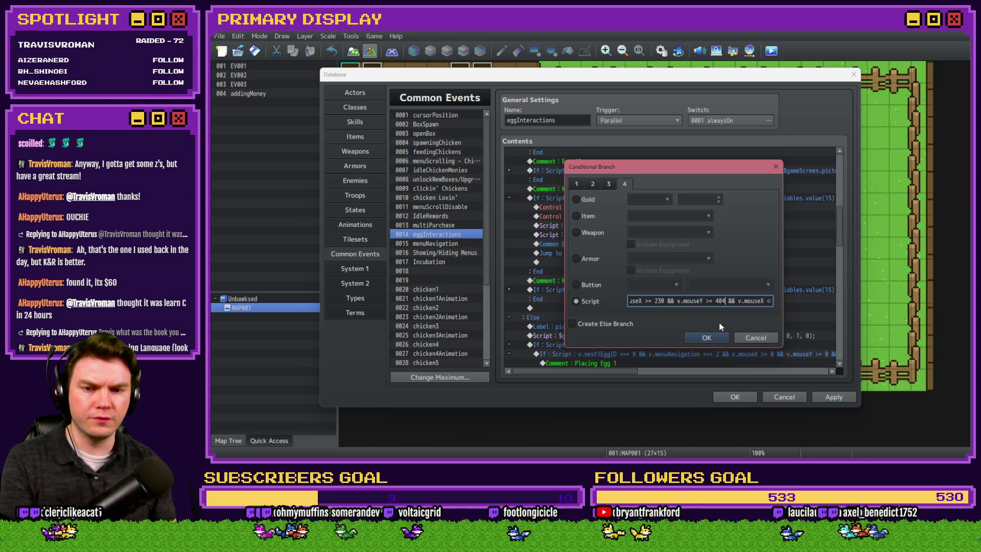
# Check the nest areas in the playtest, then confirm the Nest 2 condition and close the Database.
pyautogui.hotkey('alt', 'Tab')
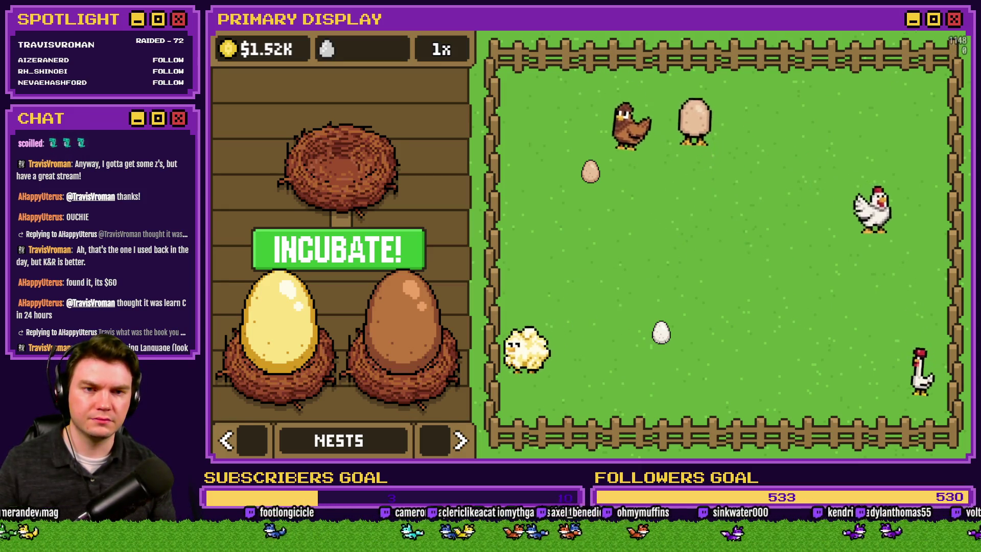
pyautogui.press('F4')
pyautogui.click(693, 300)
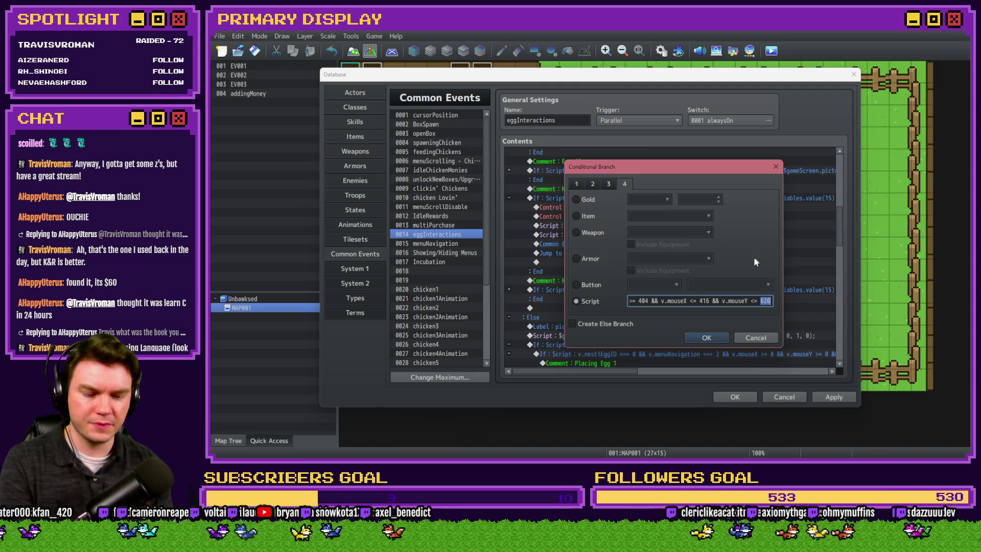
pyautogui.click(705, 337)
pyautogui.click(734, 396)
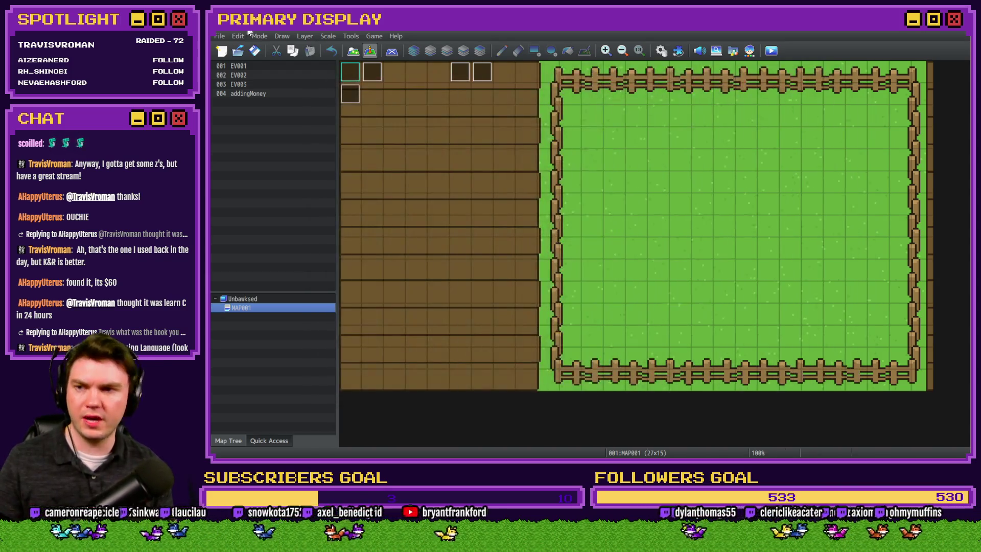
# Playtest with Ctrl+R, fill both lower nests from the pen on the Nests page, then drag the eggs around.
pyautogui.hotkey('ctrl', 'r')
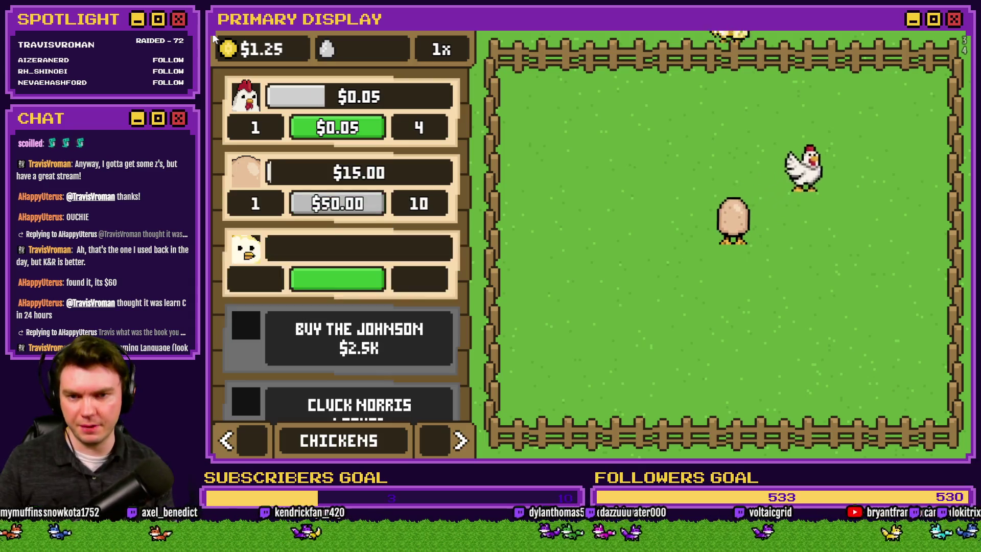
pyautogui.click(452, 438)
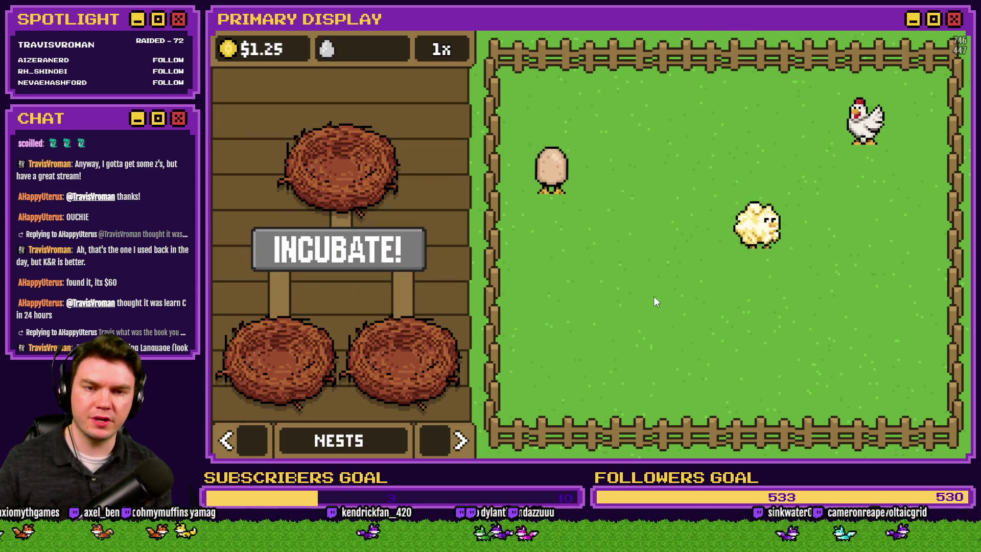
pyautogui.click(775, 219)
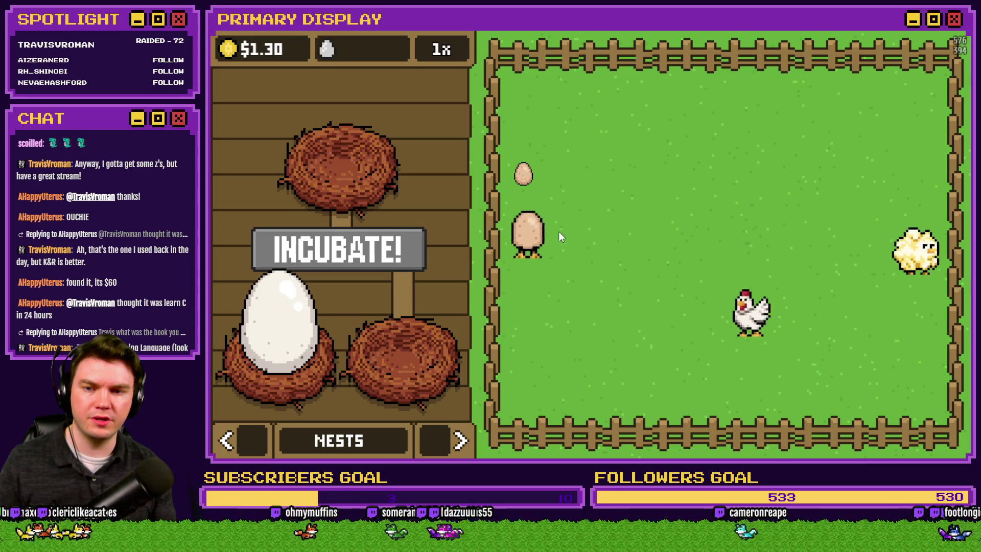
pyautogui.click(524, 173)
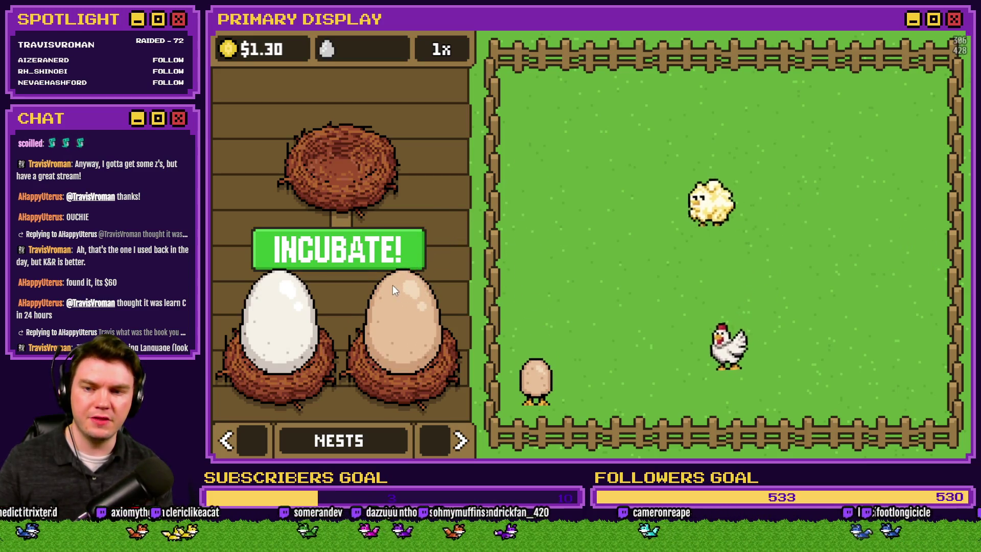
pyautogui.moveTo(376, 296)
pyautogui.mouseDown()
pyautogui.moveTo(392, 299)
pyautogui.moveTo(403, 333)
pyautogui.moveTo(358, 353)
pyautogui.mouseUp()
pyautogui.moveTo(287, 379)
pyautogui.mouseDown()
pyautogui.moveTo(268, 339)
pyautogui.moveTo(347, 334)
pyautogui.mouseUp()
pyautogui.moveTo(404, 327)
pyautogui.mouseDown()
pyautogui.moveTo(369, 301)
pyautogui.moveTo(323, 290)
pyautogui.moveTo(390, 318)
pyautogui.moveTo(375, 306)
pyautogui.moveTo(358, 314)
pyautogui.moveTo(430, 326)
pyautogui.moveTo(305, 347)
pyautogui.moveTo(314, 339)
pyautogui.moveTo(303, 331)
pyautogui.moveTo(449, 327)
pyautogui.mouseUp()
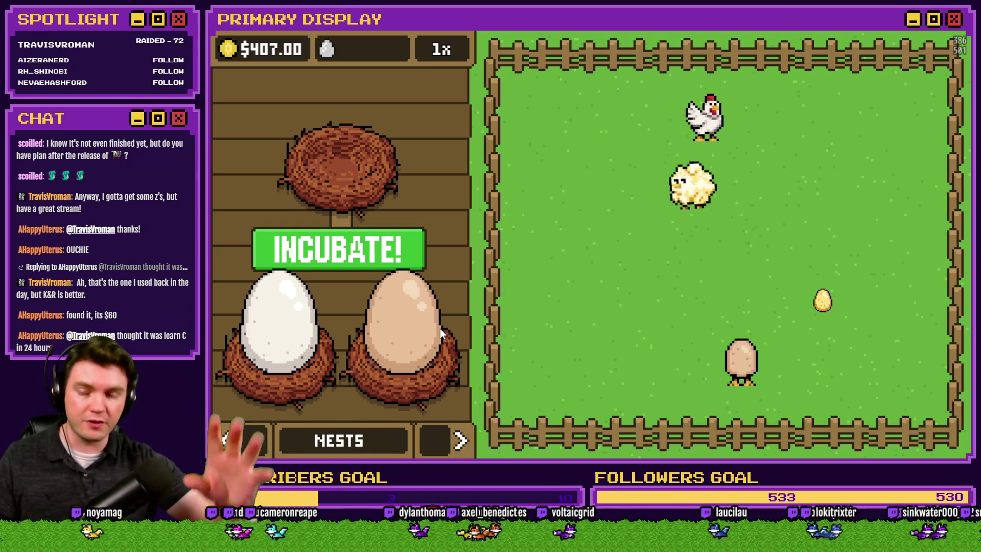
# Drag the brown egg out of its nest into the pen.
pyautogui.moveTo(425, 334); pyautogui.dragTo(666, 305)
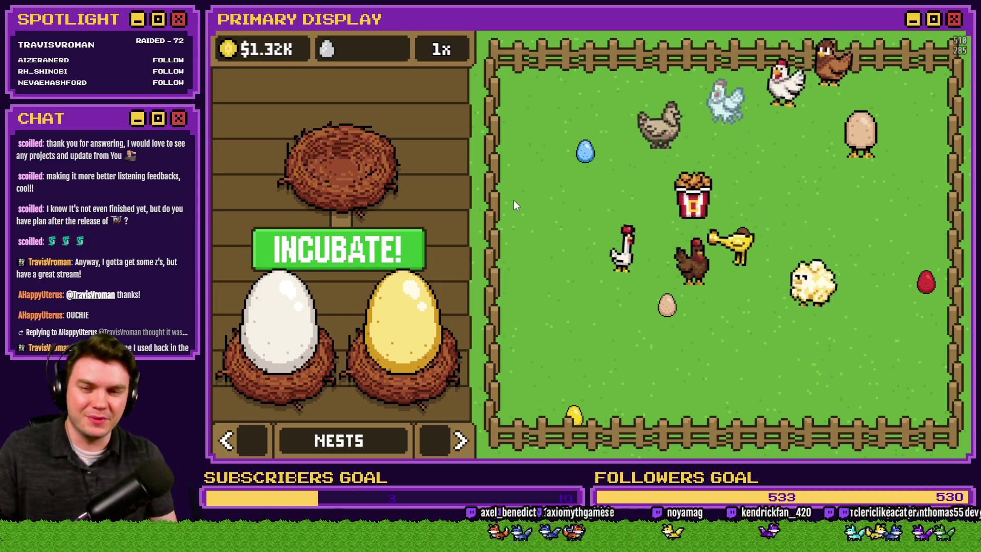
# Move the golden, blue and brown eggs between nests and pen, then pet and relocate the tan chicken.
pyautogui.moveTo(397, 372)
pyautogui.mouseDown()
pyautogui.moveTo(587, 290)
pyautogui.moveTo(576, 321)
pyautogui.mouseUp()
pyautogui.moveTo(587, 165); pyautogui.dragTo(403, 317)
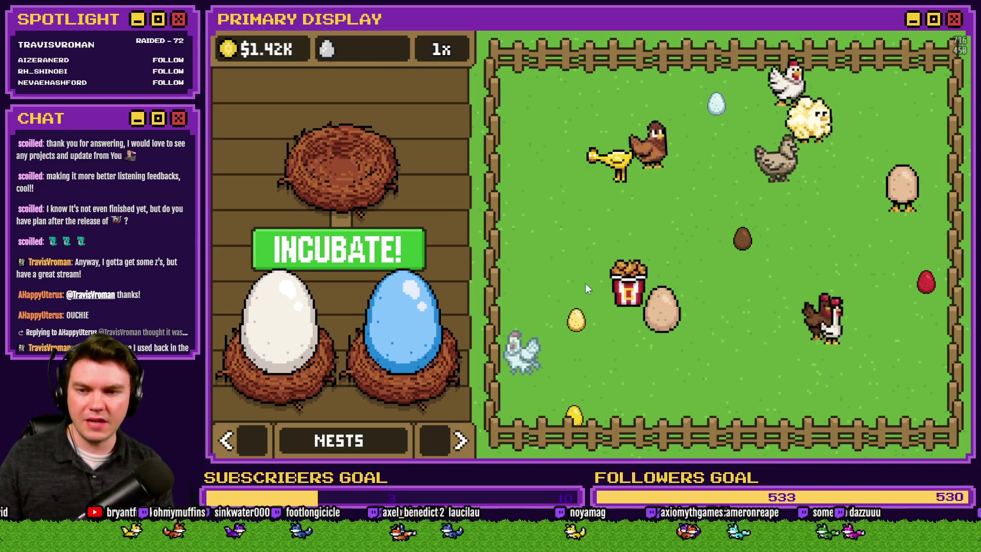
pyautogui.moveTo(741, 239)
pyautogui.mouseDown()
pyautogui.moveTo(725, 229)
pyautogui.moveTo(424, 223)
pyautogui.moveTo(558, 354)
pyautogui.moveTo(552, 393)
pyautogui.moveTo(590, 411)
pyautogui.moveTo(406, 332)
pyautogui.mouseUp()
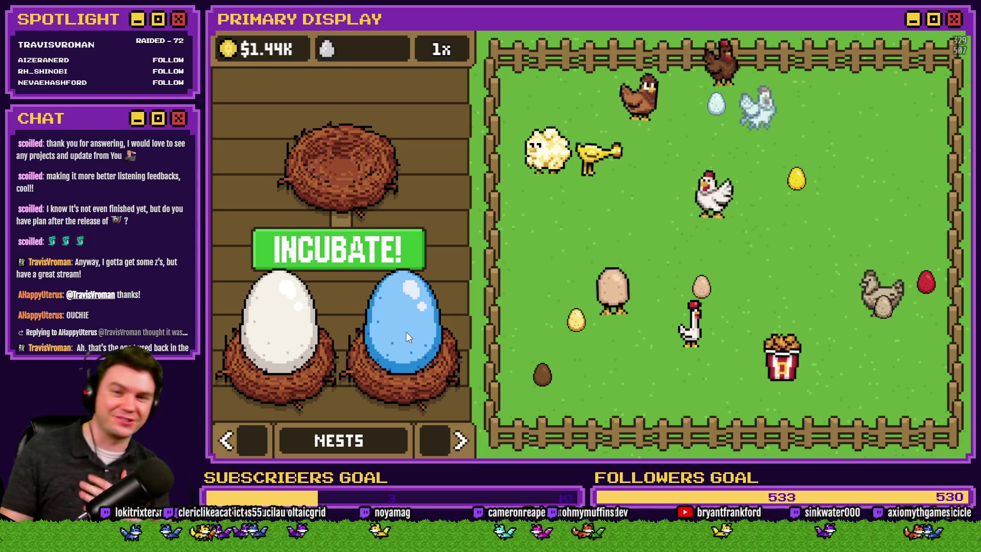
pyautogui.click(636, 353)
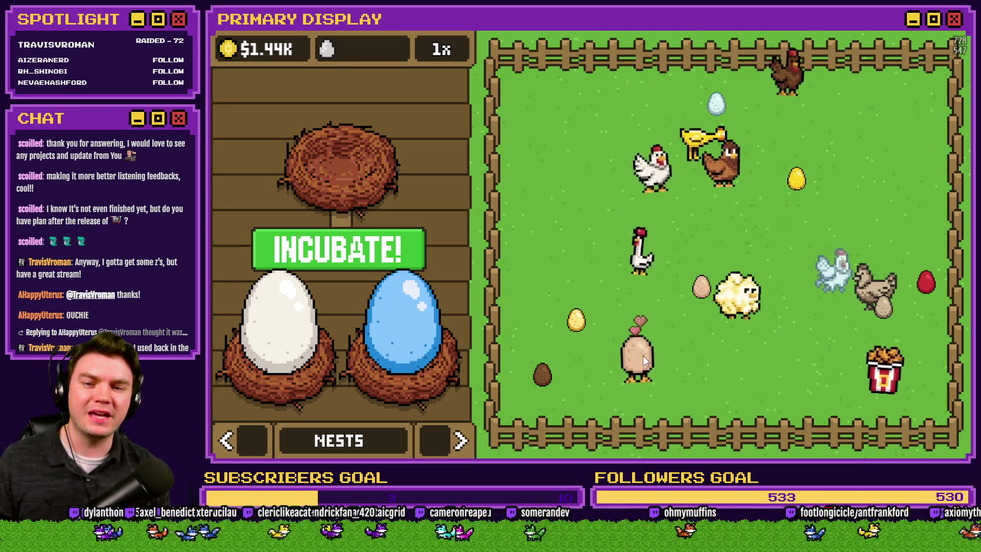
pyautogui.moveTo(638, 362)
pyautogui.mouseDown()
pyautogui.moveTo(664, 323)
pyautogui.moveTo(719, 284)
pyautogui.moveTo(838, 161)
pyautogui.moveTo(838, 133)
pyautogui.moveTo(891, 110)
pyautogui.moveTo(776, 210)
pyautogui.moveTo(708, 291)
pyautogui.mouseUp()
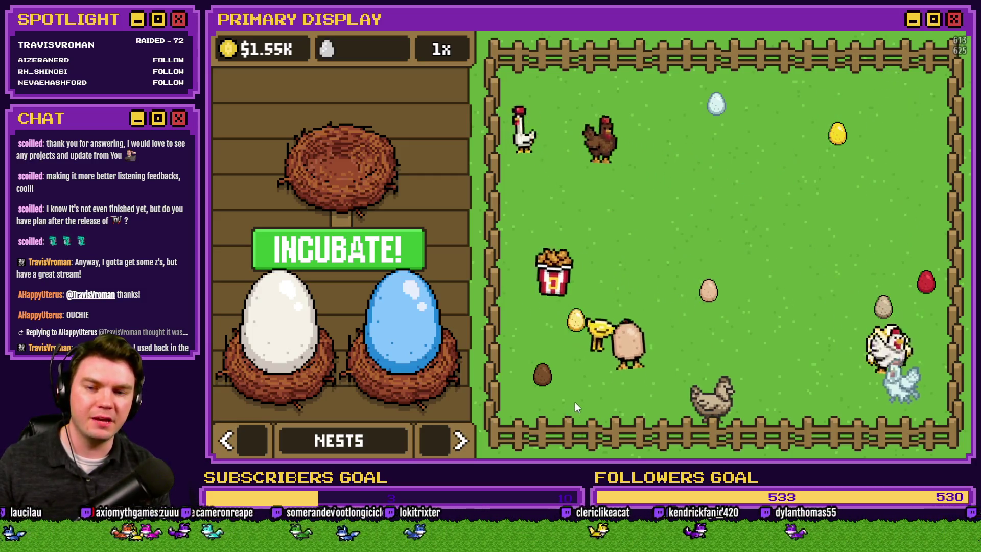
# Test dropping an egg on an occupied nest, move the bucket chicken and white egg, then close the playtest.
pyautogui.moveTo(531, 382); pyautogui.dragTo(400, 333)
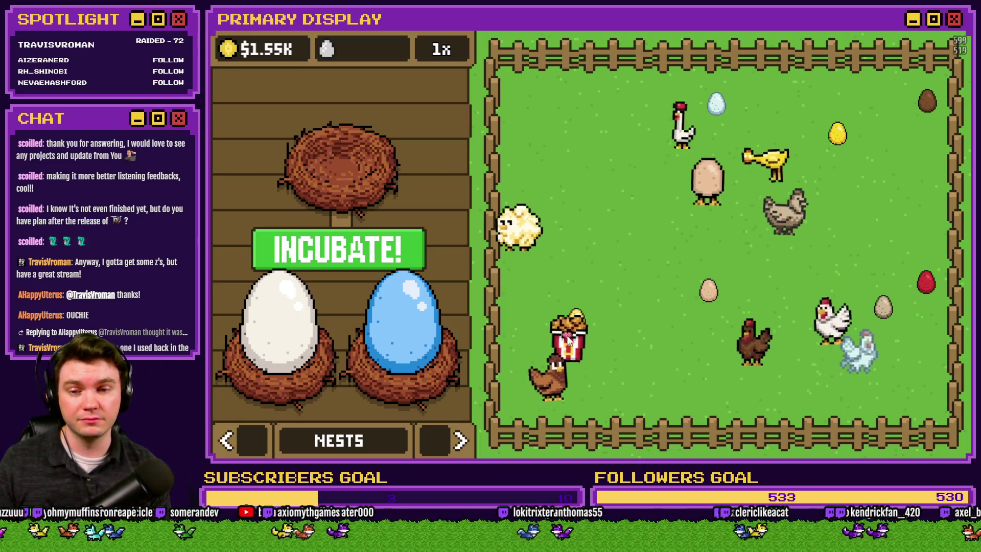
pyautogui.moveTo(571, 292)
pyautogui.mouseDown()
pyautogui.moveTo(575, 217)
pyautogui.moveTo(710, 264)
pyautogui.mouseUp()
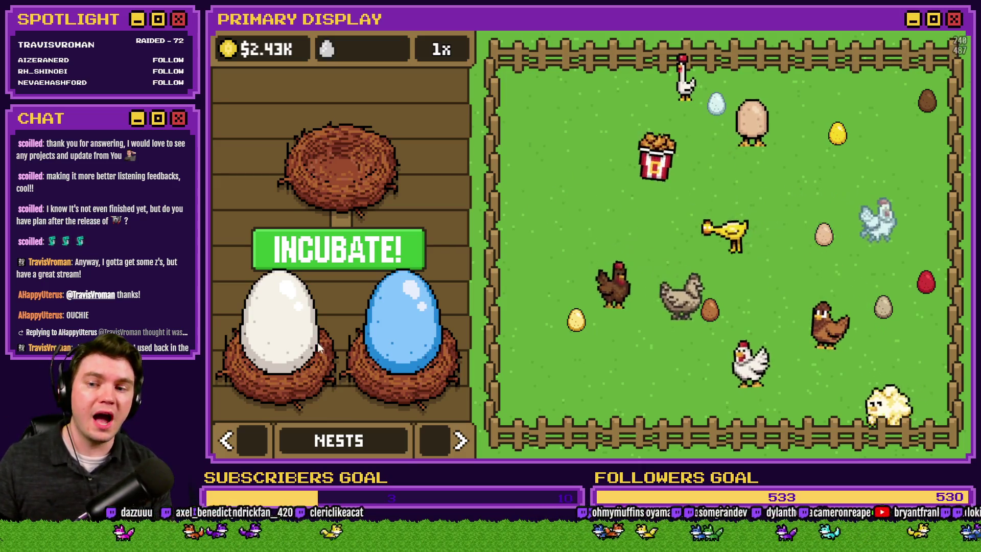
pyautogui.click(284, 343)
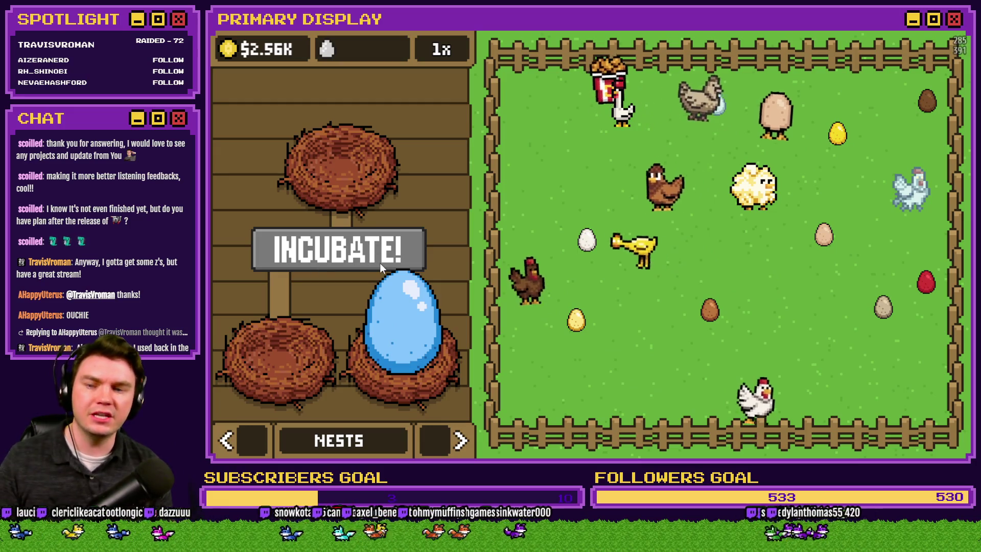
pyautogui.press('F4')
pyautogui.click(882, 66)
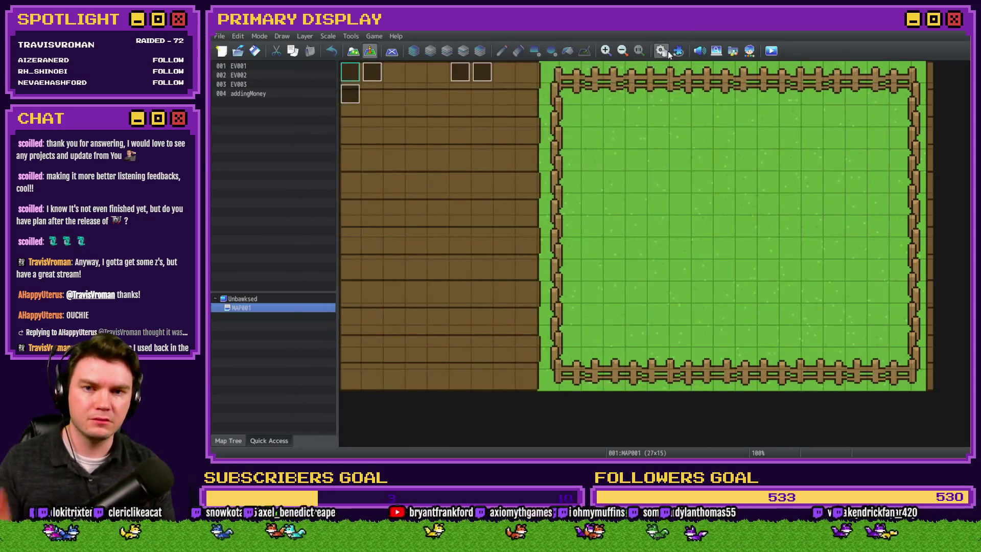
# Collapse the Nest 1 and Nest 2 condition blocks in the eggInteractions event.
pyautogui.click(661, 50)
pyautogui.scroll(-3, 555, 259)
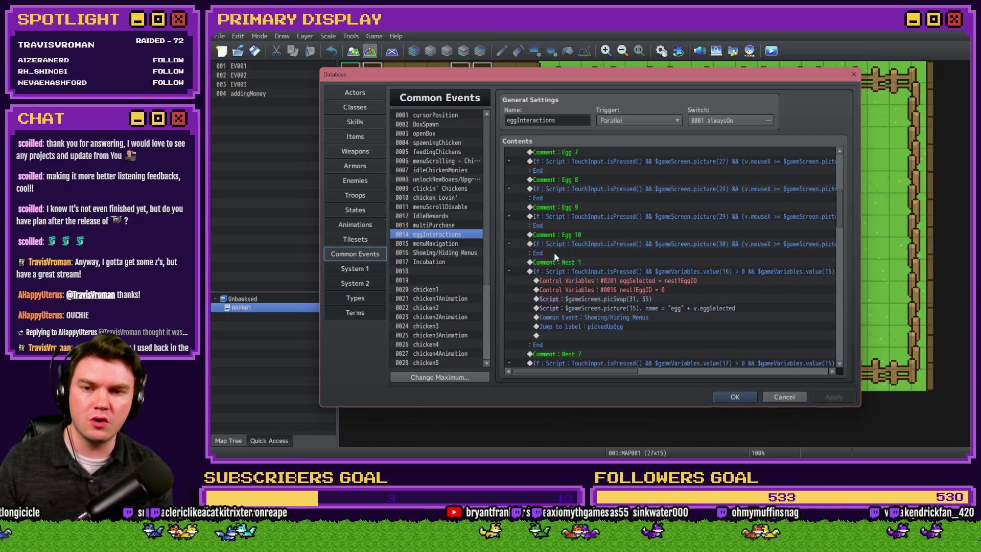
pyautogui.click(509, 253)
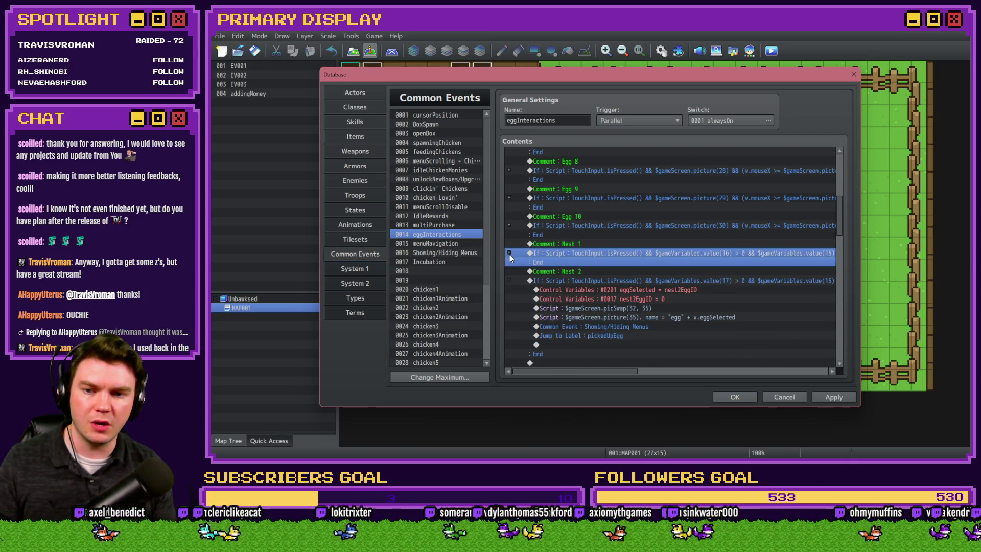
pyautogui.click(509, 281)
pyautogui.scroll(-5, 546, 267)
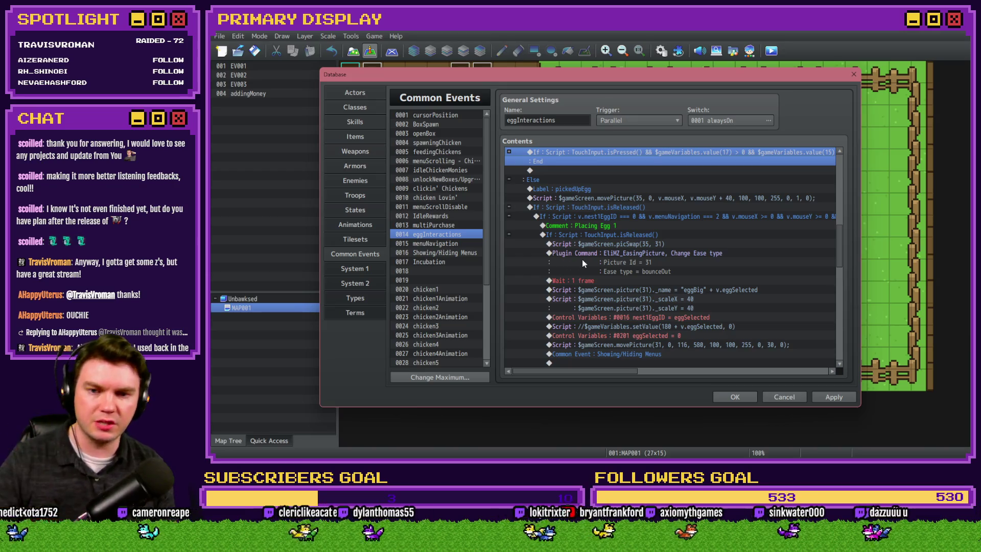
pyautogui.scroll(-2, 595, 271)
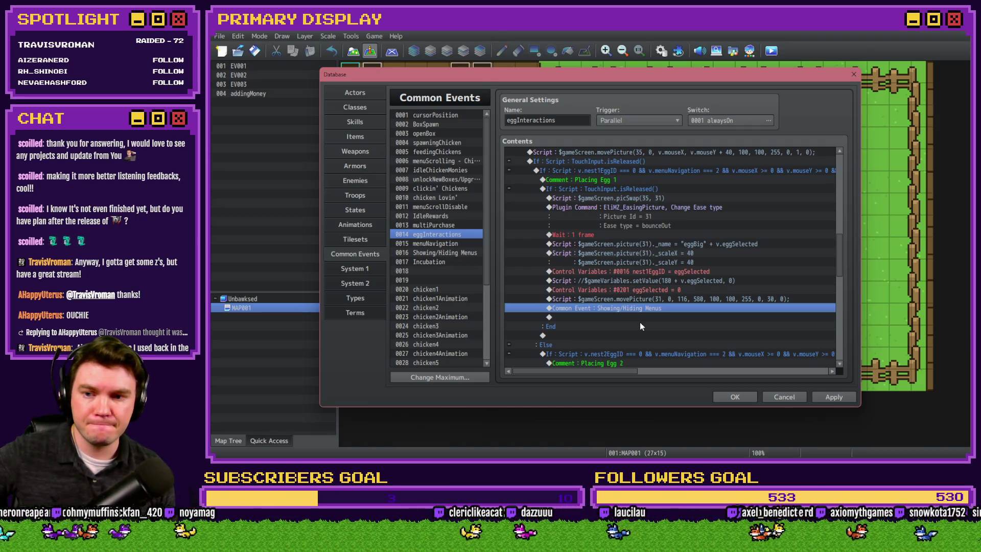
# In Showing/Hiding Menus, fold the menuNavigation = 1 If/Else branches and save with OK.
pyautogui.click(448, 252)
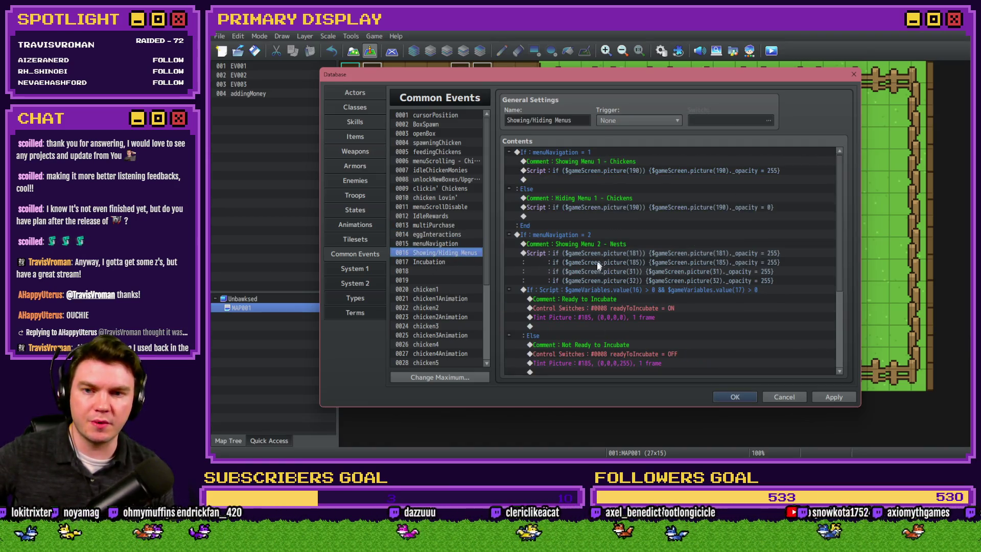
pyautogui.click(508, 153)
pyautogui.click(590, 216)
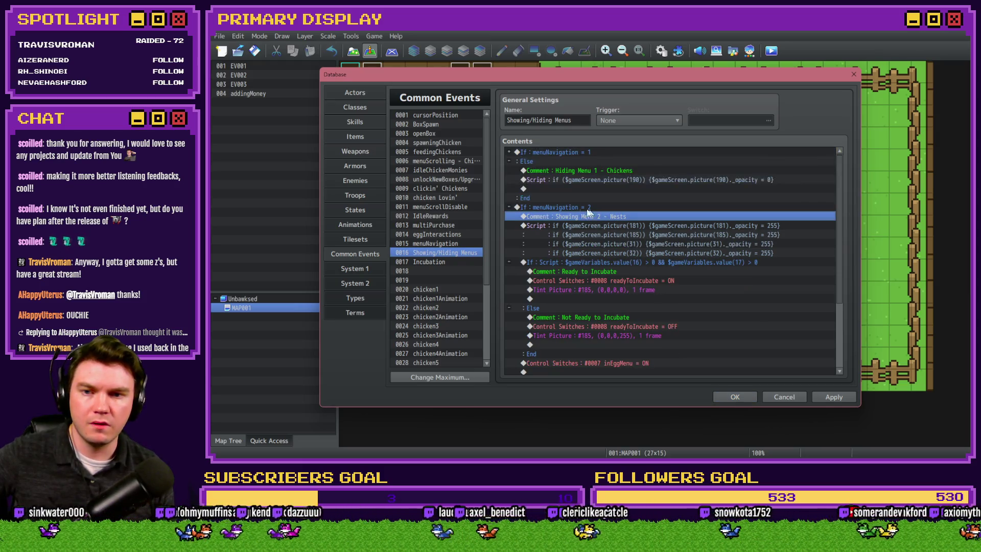
pyautogui.click(508, 151)
pyautogui.click(546, 173)
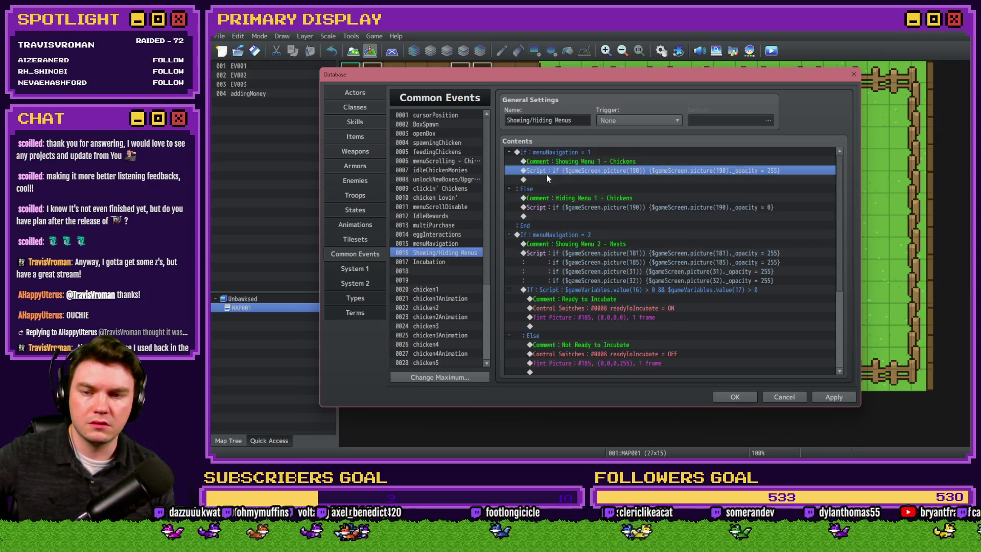
pyautogui.click(509, 152)
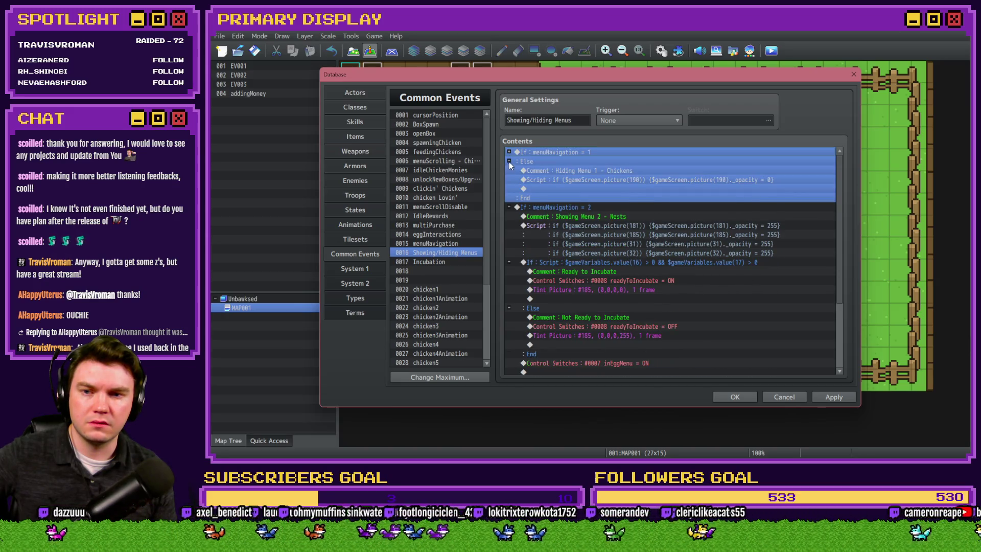
pyautogui.click(509, 163)
pyautogui.click(542, 171)
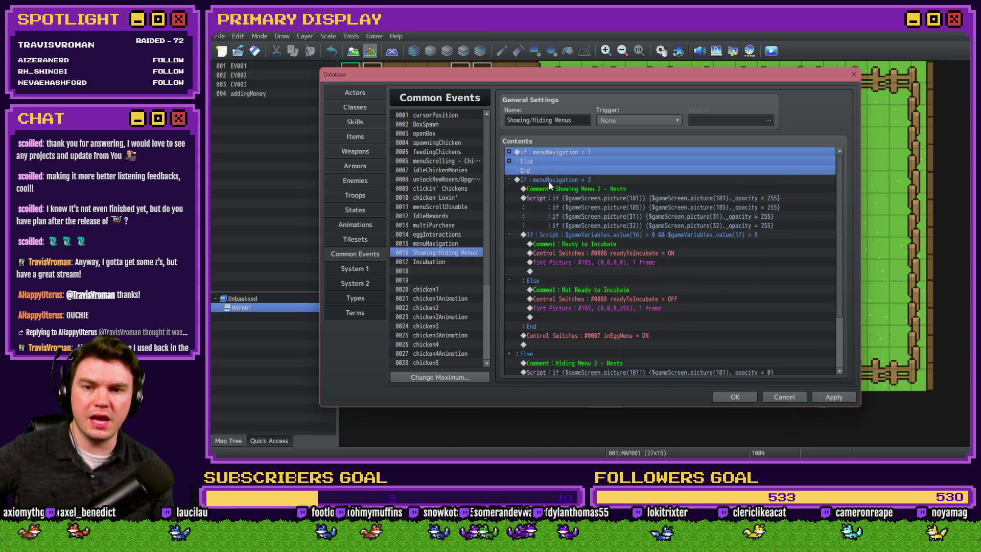
pyautogui.click(606, 225)
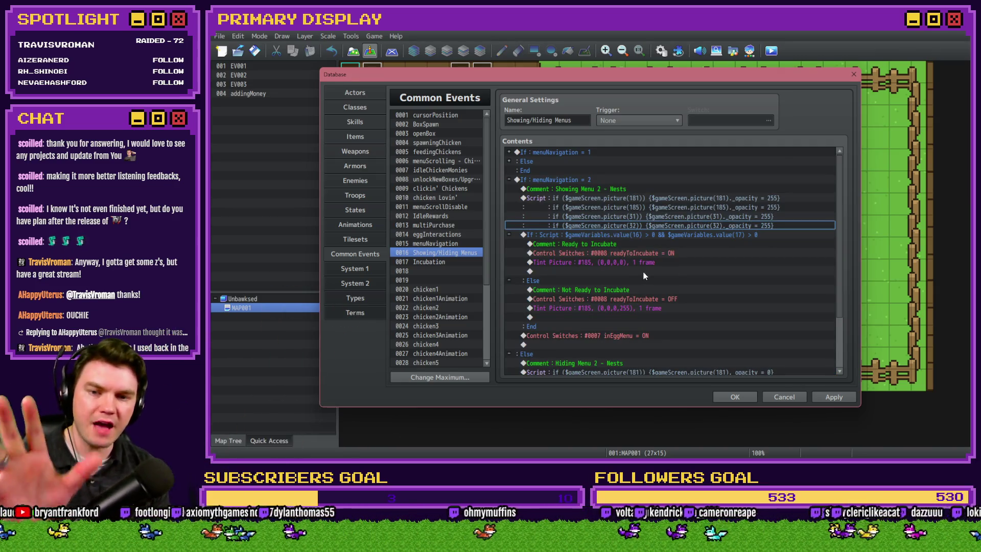
pyautogui.click(733, 397)
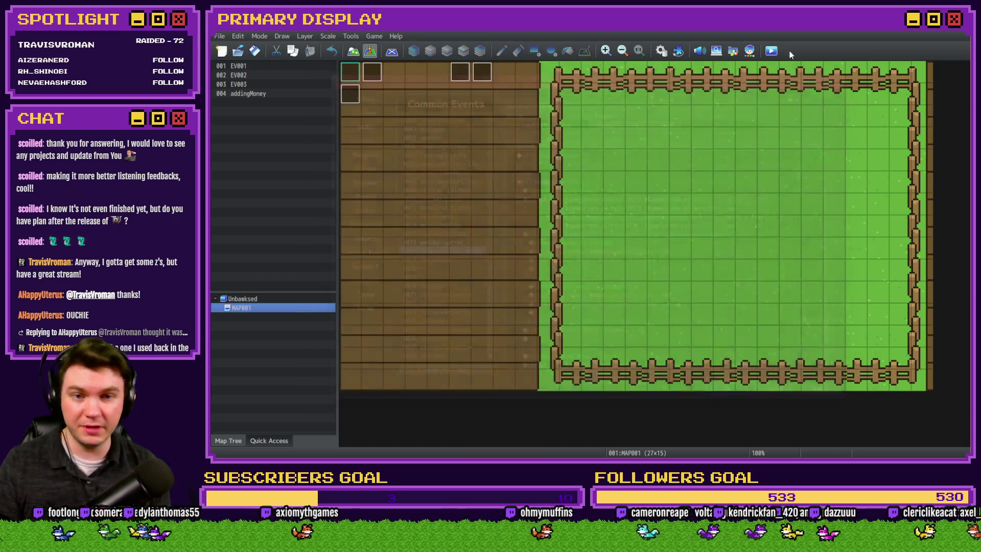
# Start the playtest and switch the shop among its Settings, Chickens and Nests pages.
pyautogui.click(587, 255)
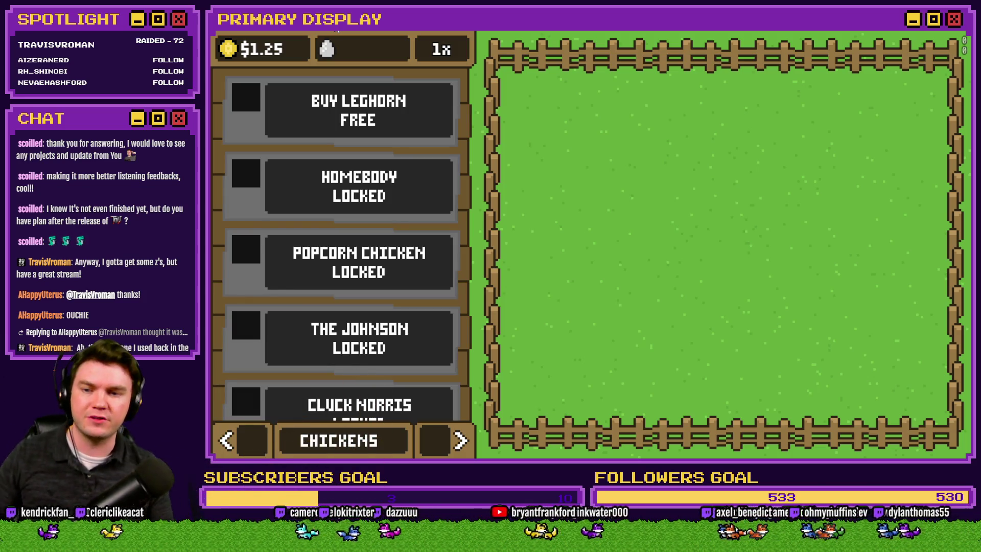
pyautogui.scroll(-6, 381, 202)
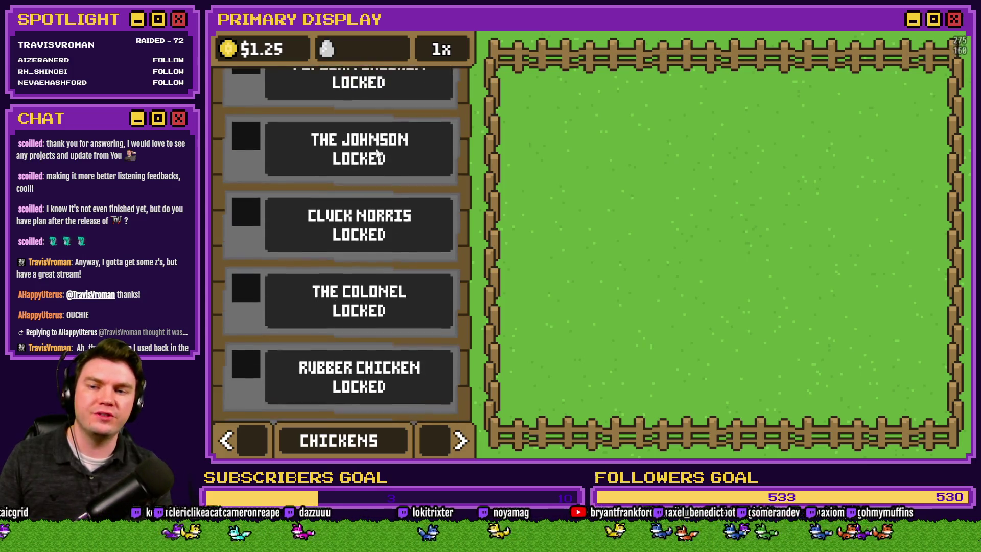
pyautogui.scroll(6, 378, 161)
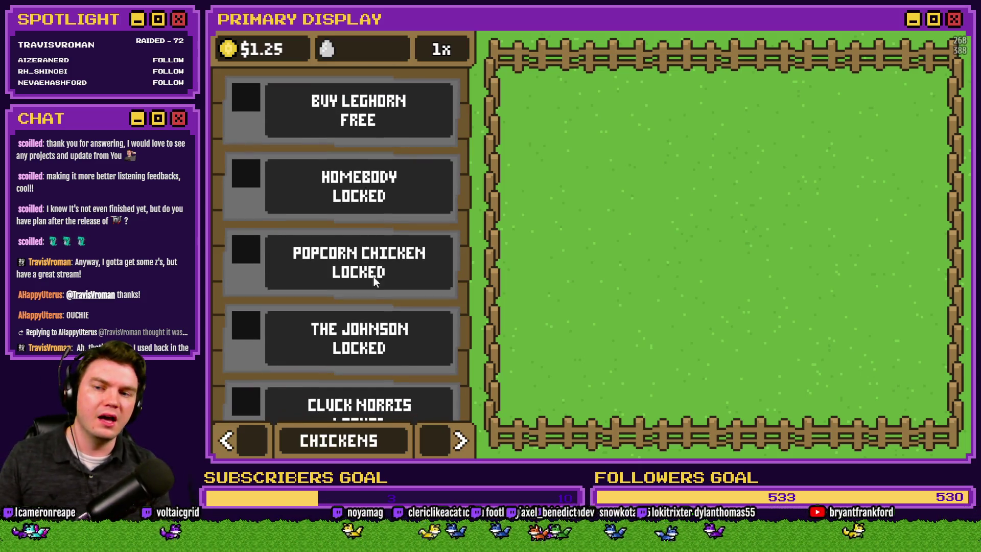
pyautogui.click(241, 438)
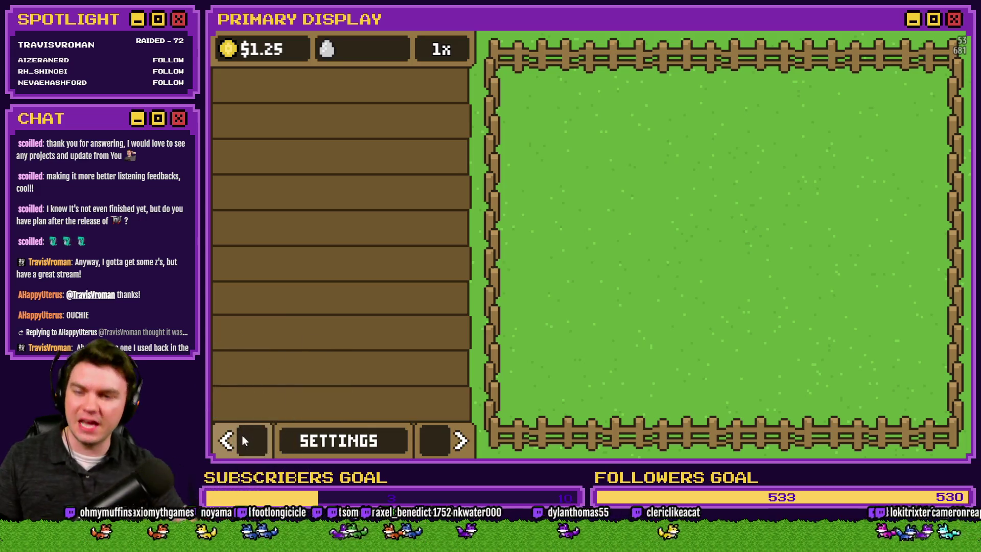
pyautogui.click(446, 445)
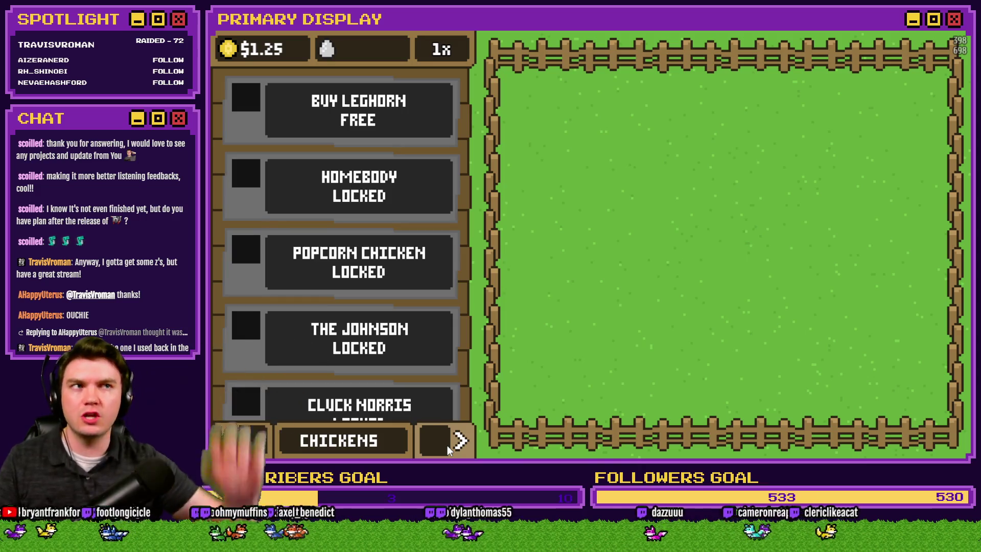
pyautogui.click(447, 451)
pyautogui.click(245, 445)
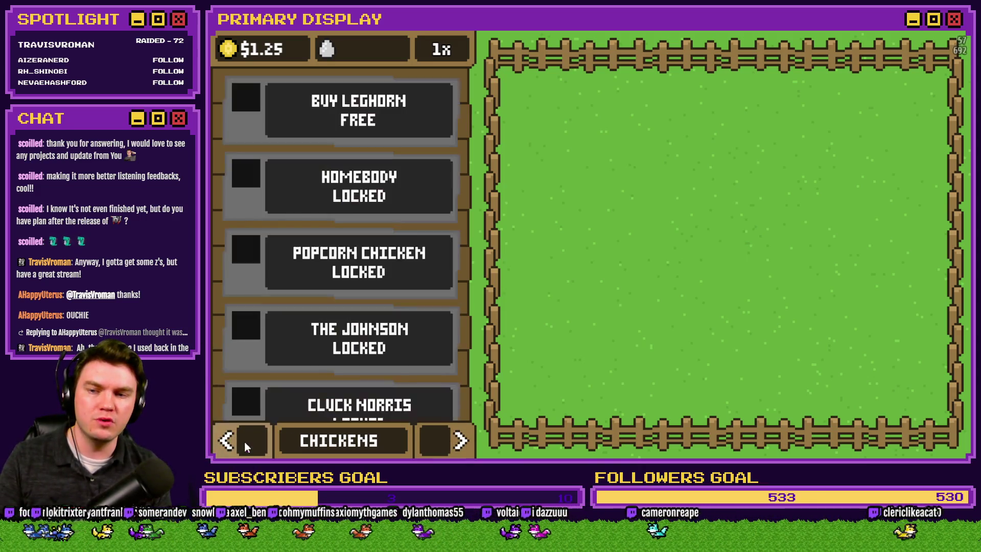
# Toggle the shop between Nests and Chickens a few more times, close the game, and reopen the Database.
pyautogui.click(445, 445)
pyautogui.click(246, 443)
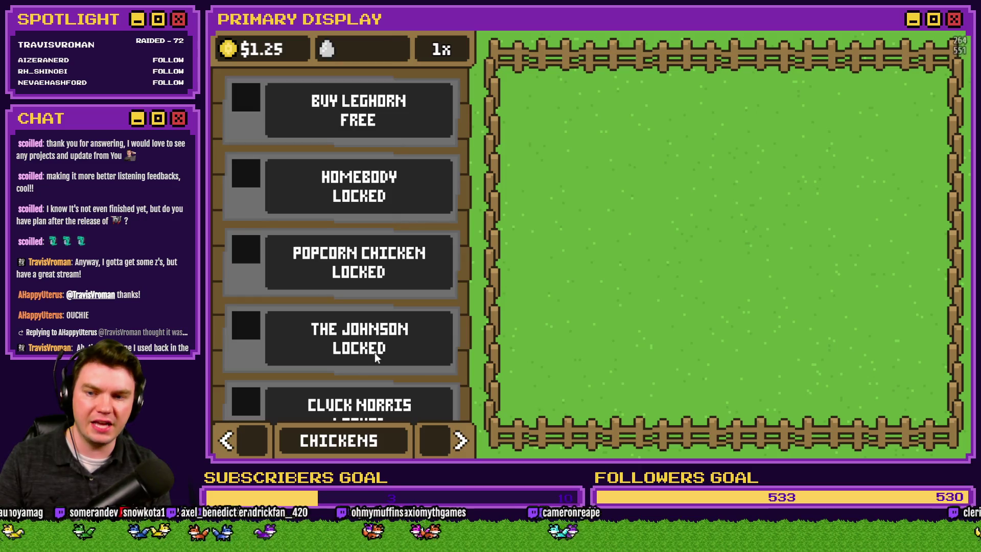
pyautogui.click(469, 452)
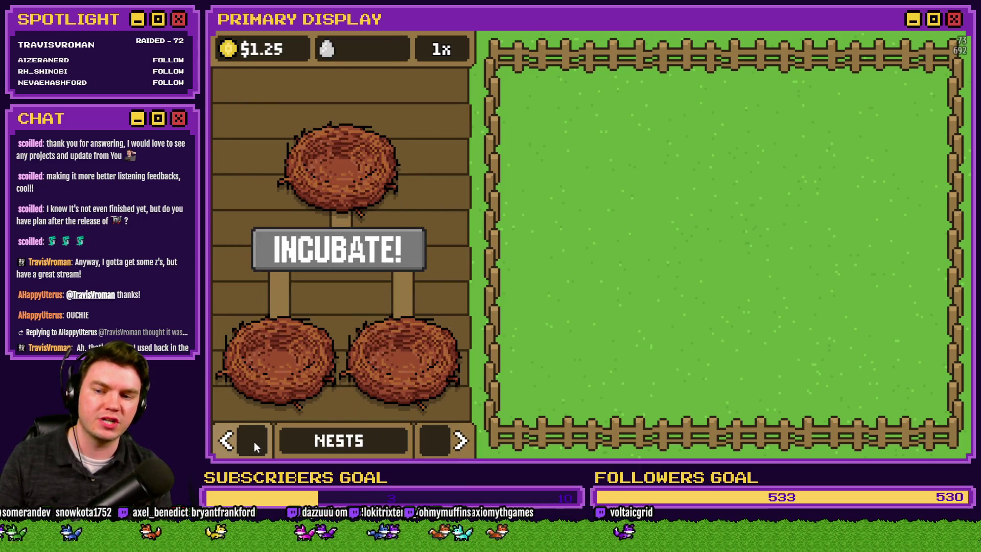
pyautogui.click(253, 442)
pyautogui.click(451, 433)
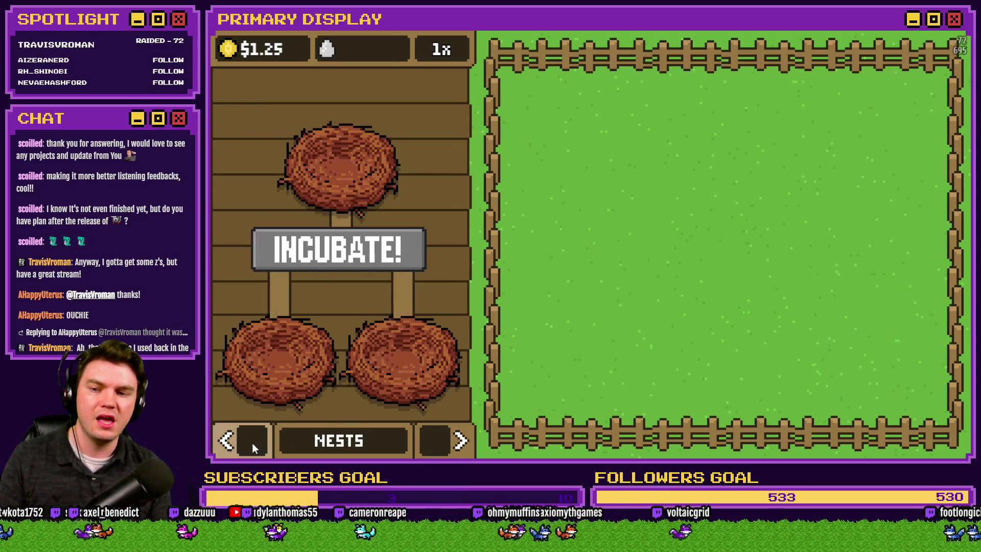
pyautogui.click(252, 442)
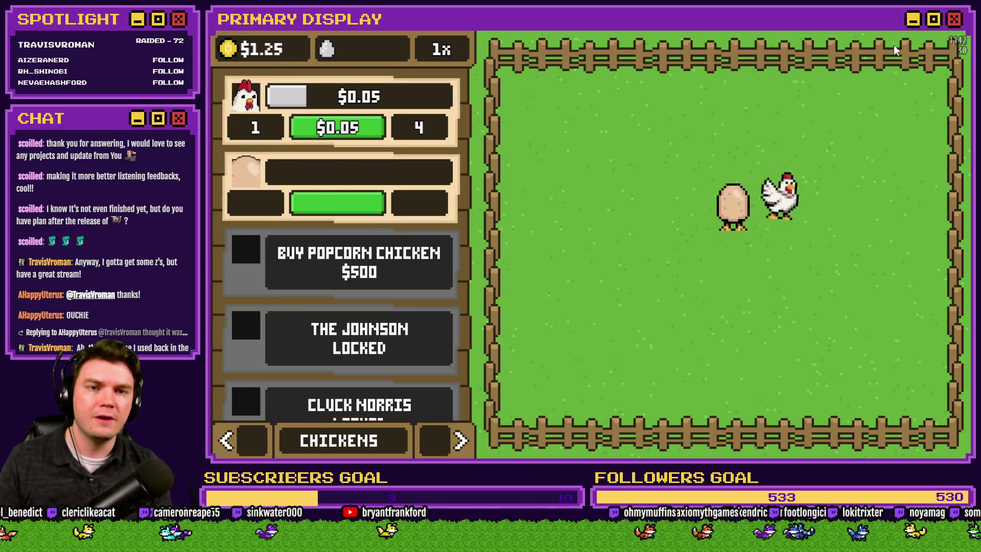
pyautogui.click(871, 78)
pyautogui.click(661, 50)
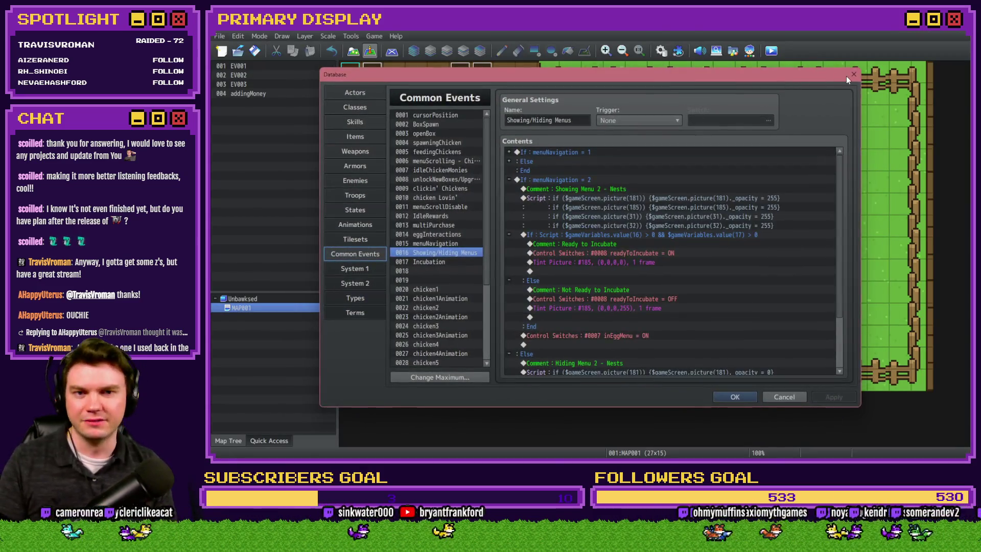
# Open the addingMoney event and edit the -360 vertical position in the chicken showPicture script.
pyautogui.press('Escape')
pyautogui.doubleClick(343, 97)
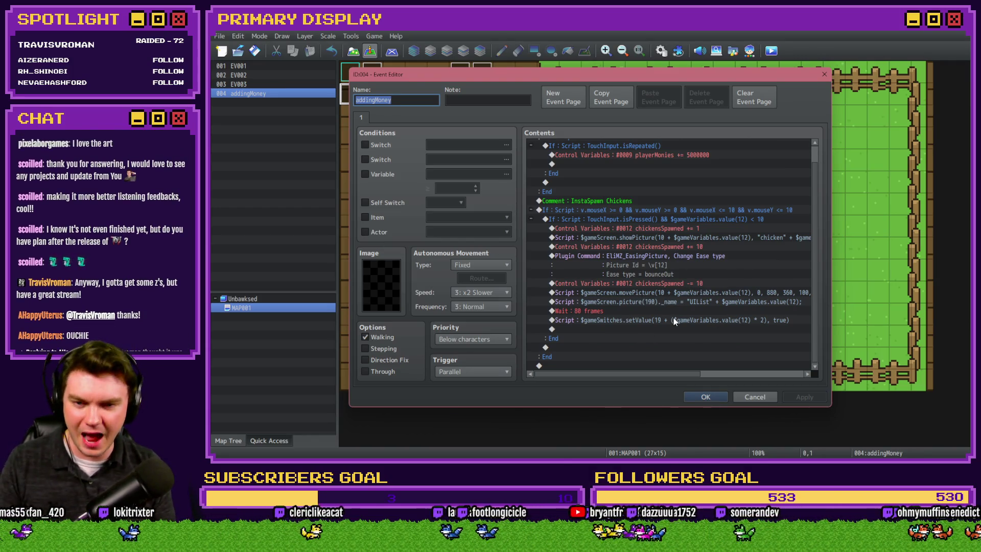
pyautogui.click(670, 305)
pyautogui.moveTo(669, 374)
pyautogui.mouseDown()
pyautogui.moveTo(734, 376)
pyautogui.moveTo(672, 383)
pyautogui.moveTo(711, 381)
pyautogui.mouseUp()
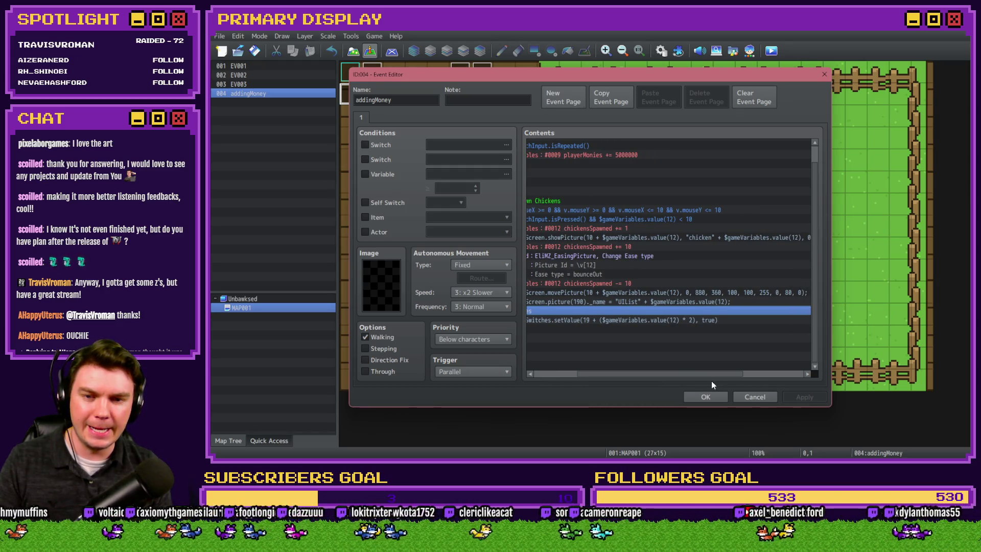
pyautogui.click(660, 247)
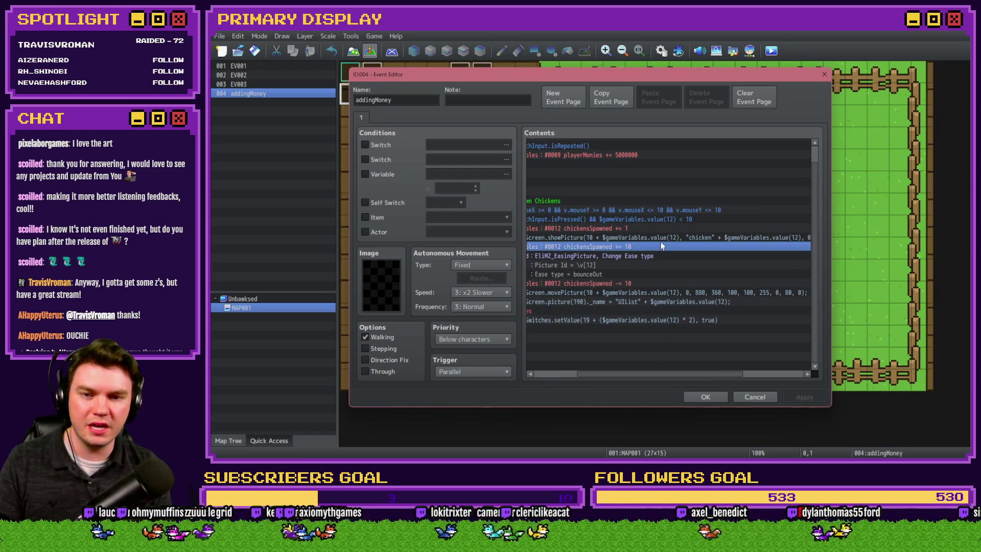
pyautogui.click(660, 238)
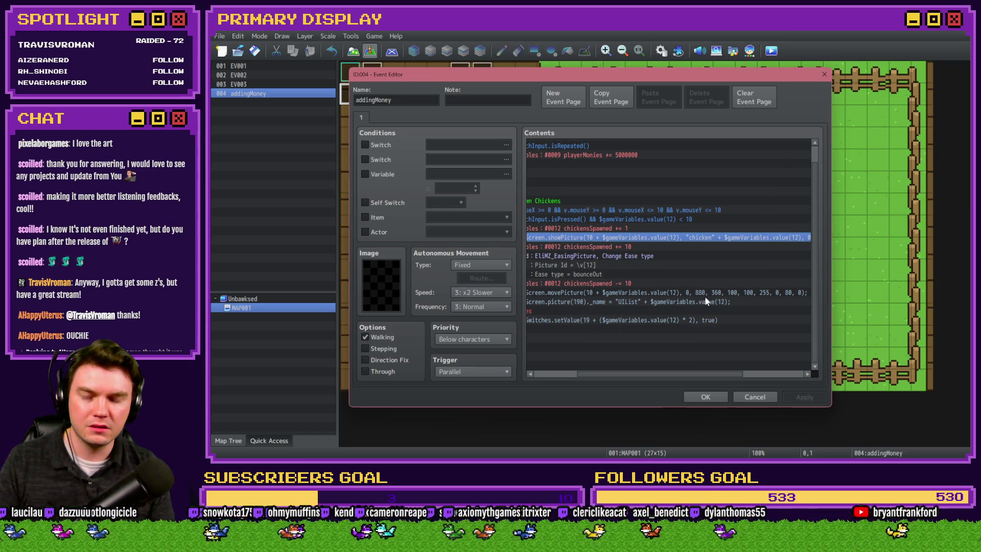
pyautogui.press('Return')
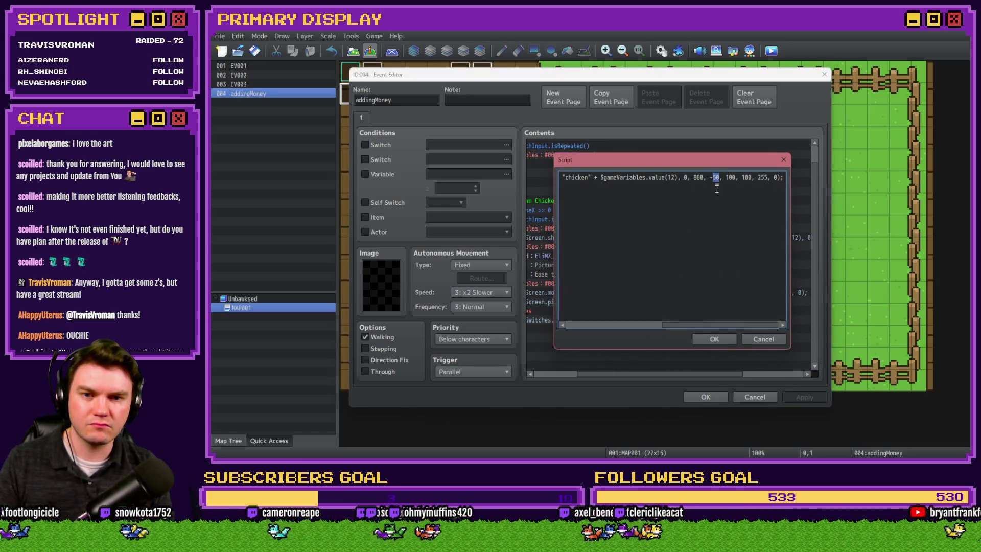
pyautogui.click(713, 220)
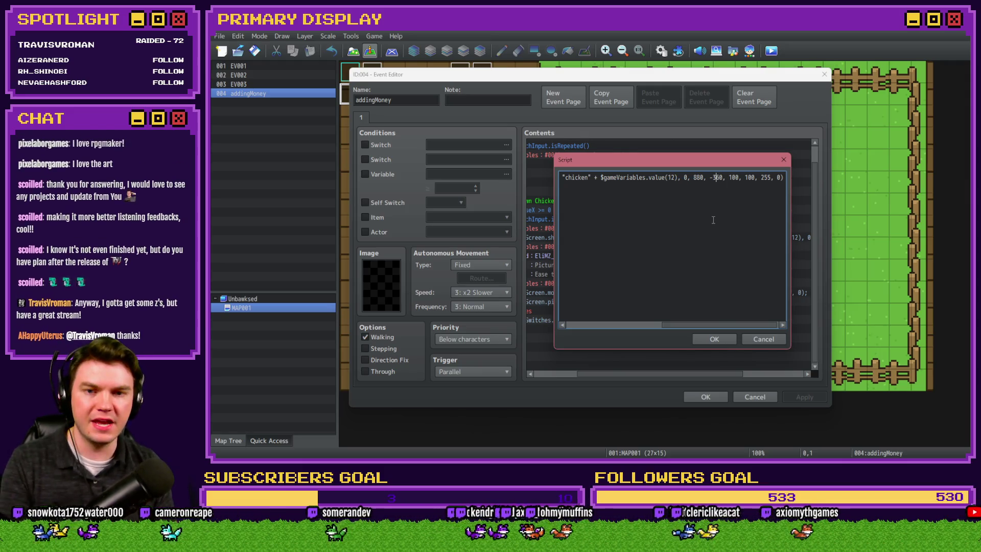
pyautogui.click(719, 340)
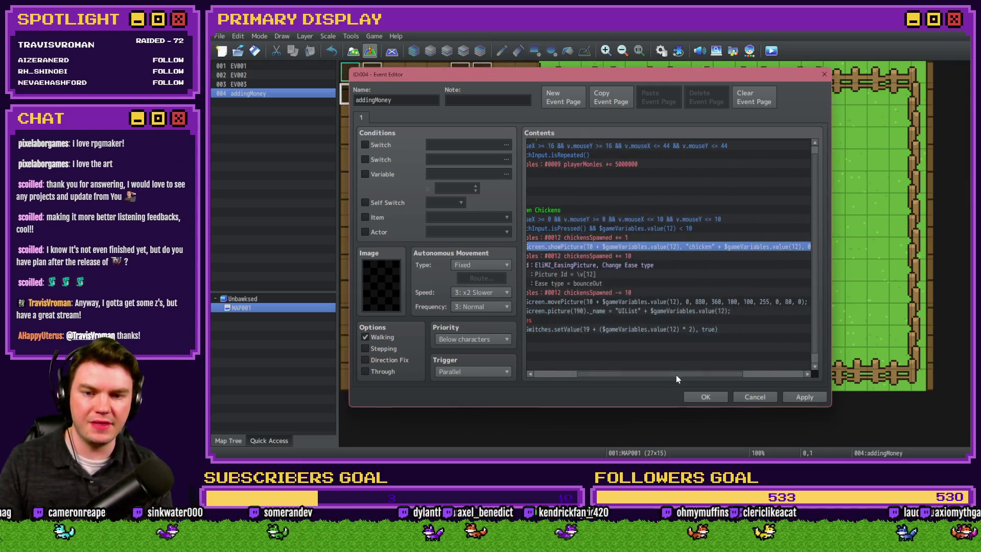
# Replace position values in the showPicture script line with 0.
pyautogui.doubleClick(700, 248)
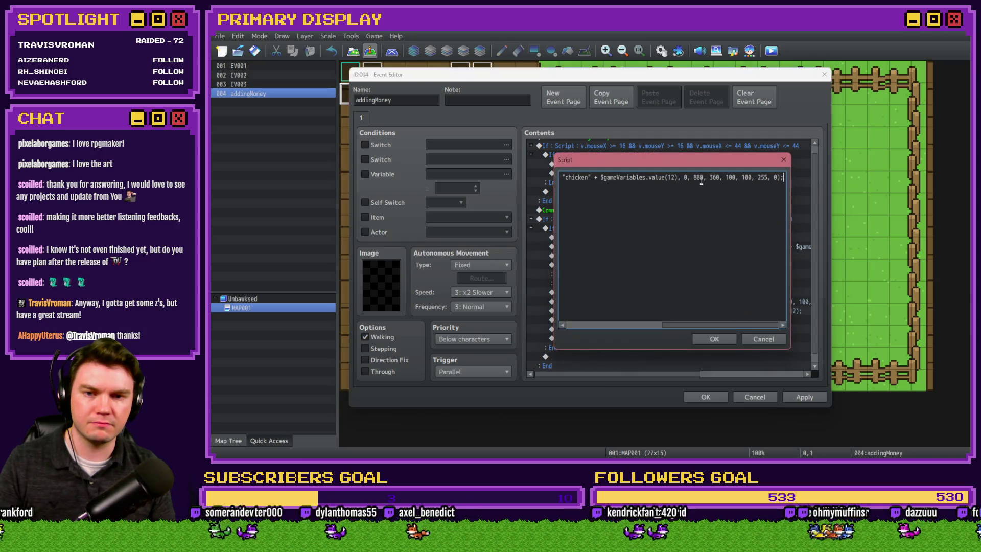
pyautogui.write('0')
pyautogui.click(742, 179)
pyautogui.write('0')
pyautogui.doubleClick(742, 178)
pyautogui.click(721, 340)
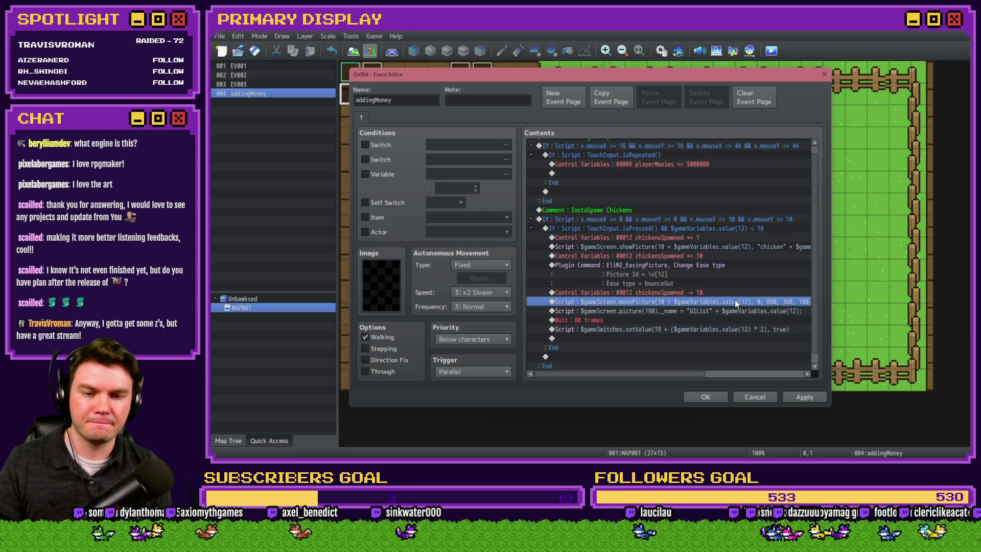
# Edit the movePicture script, change the 80-frame wait to 20, and close the event editor.
pyautogui.doubleClick(734, 299)
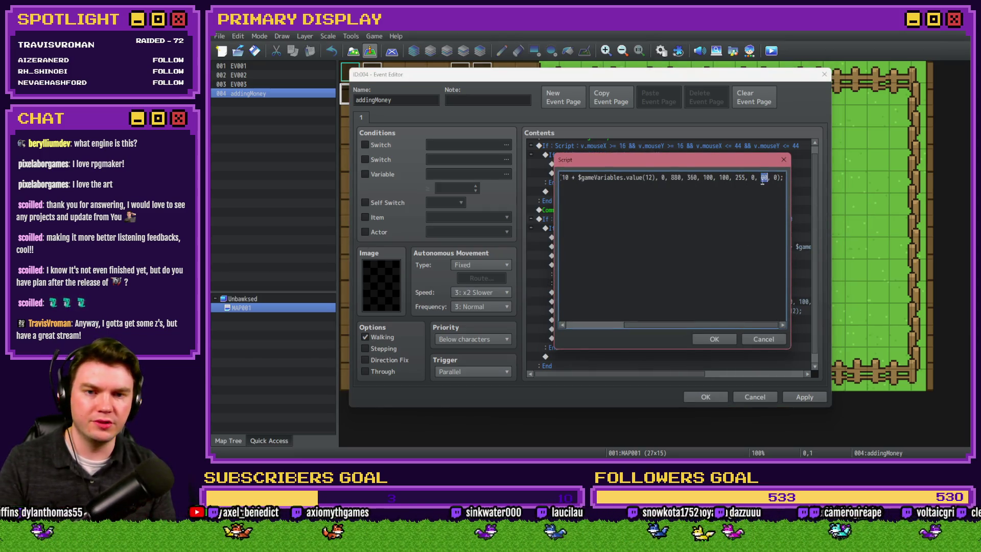
pyautogui.click(725, 342)
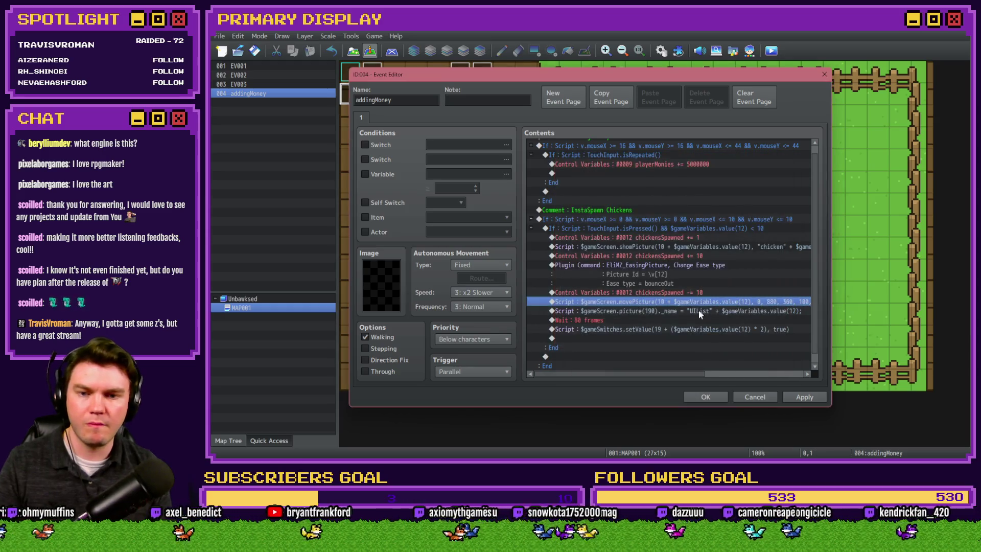
pyautogui.doubleClick(690, 319)
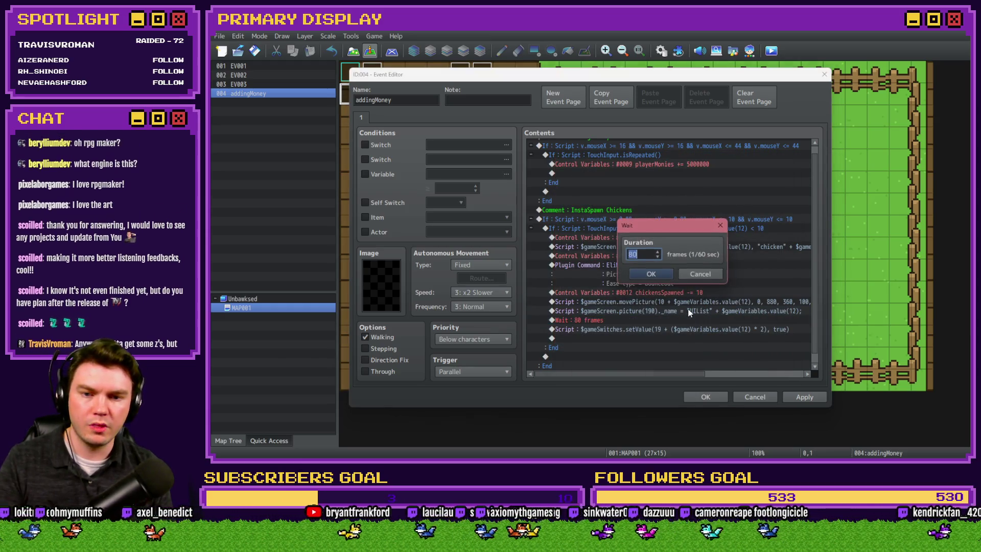
pyautogui.click(658, 275)
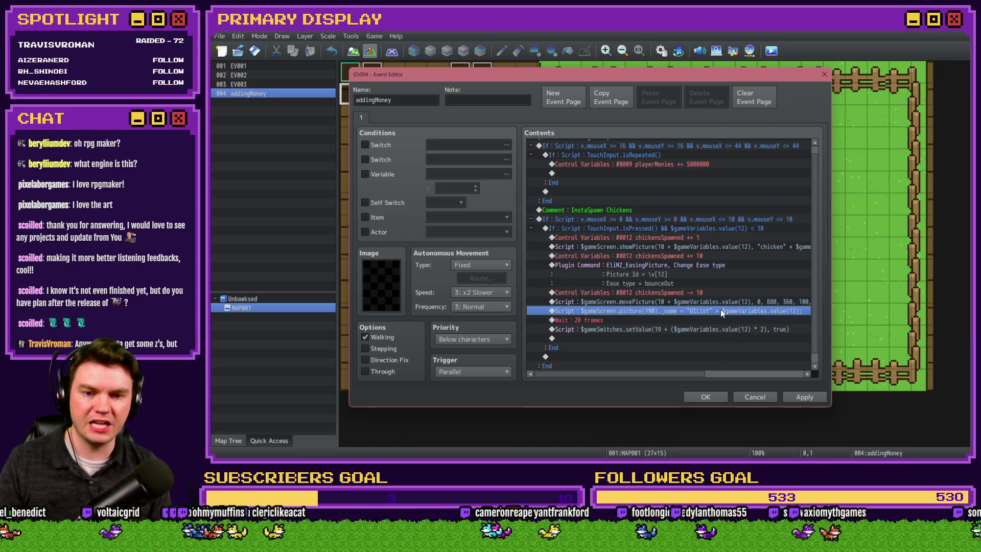
pyautogui.click(706, 397)
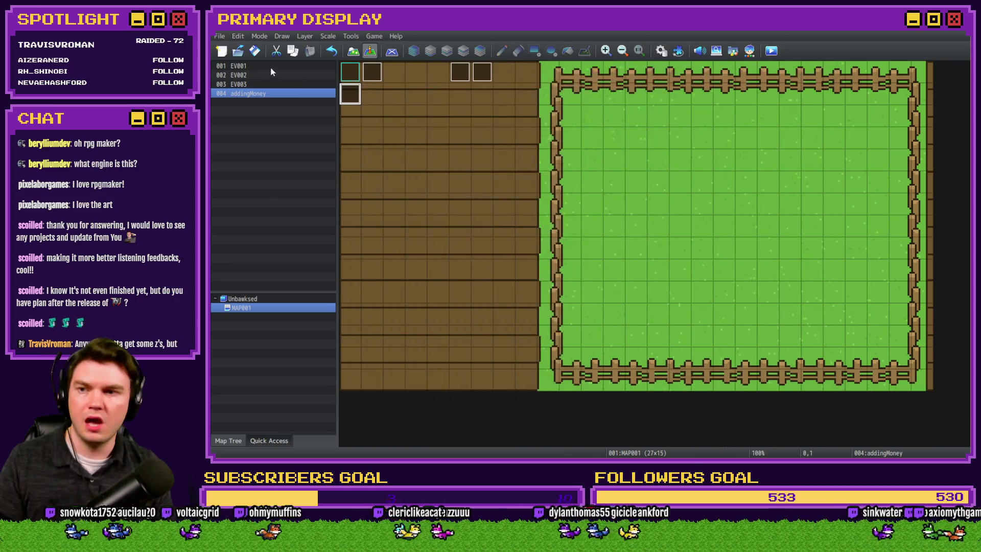
pyautogui.click(772, 51)
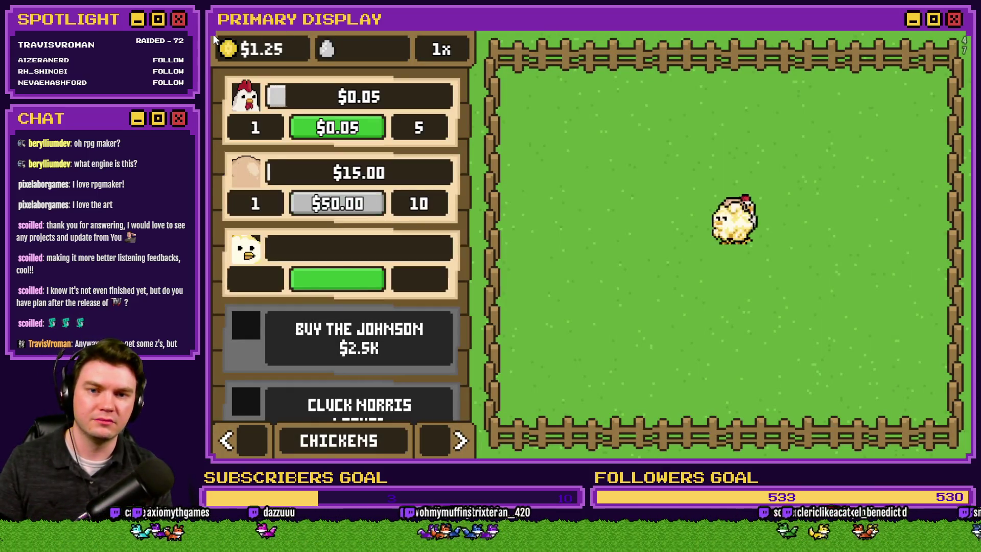
pyautogui.scroll(-5, 265, 102)
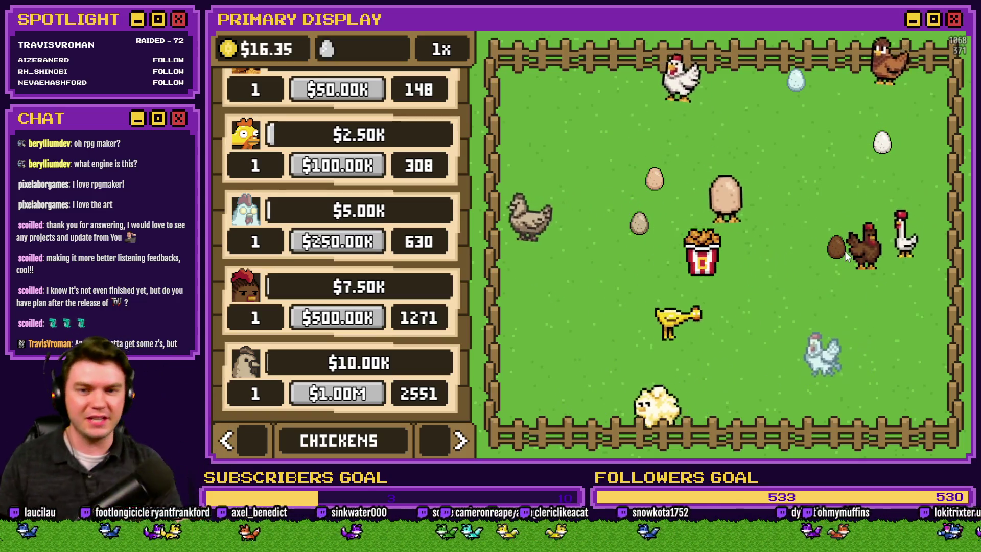
pyautogui.click(957, 31)
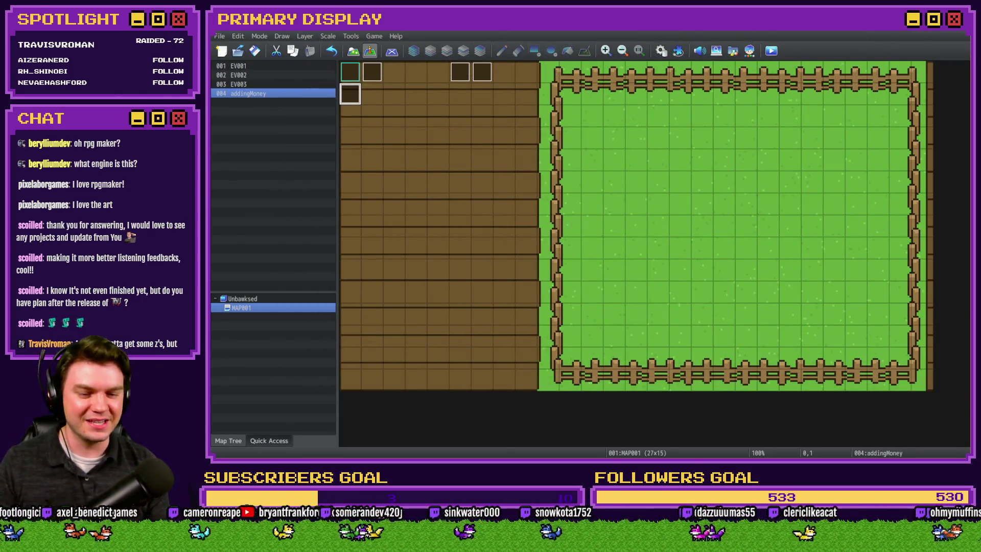
# Preview unlockChicken1.png and the following unlock images in Photos, then return to RPG Maker.
pyautogui.hotkey('alt', 'Tab')
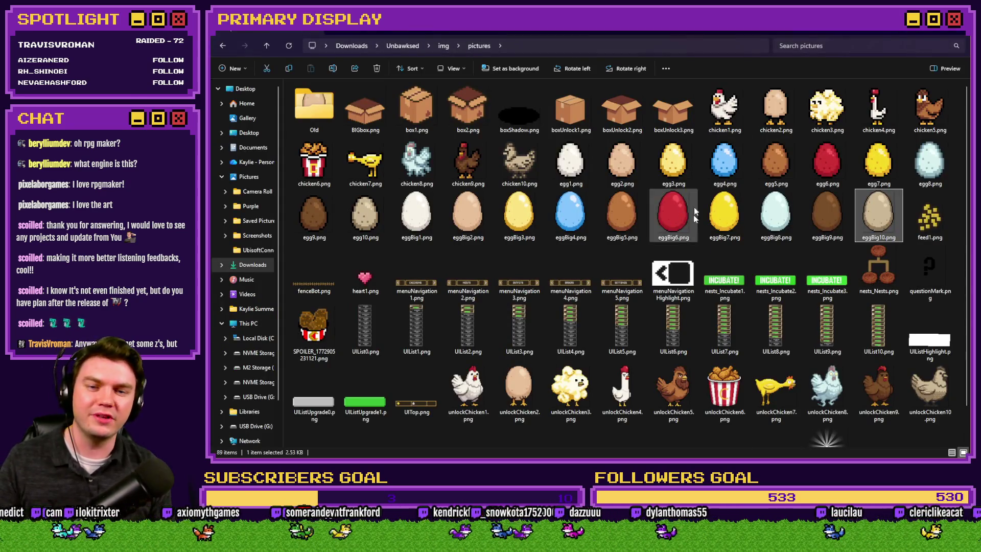
pyautogui.doubleClick(472, 380)
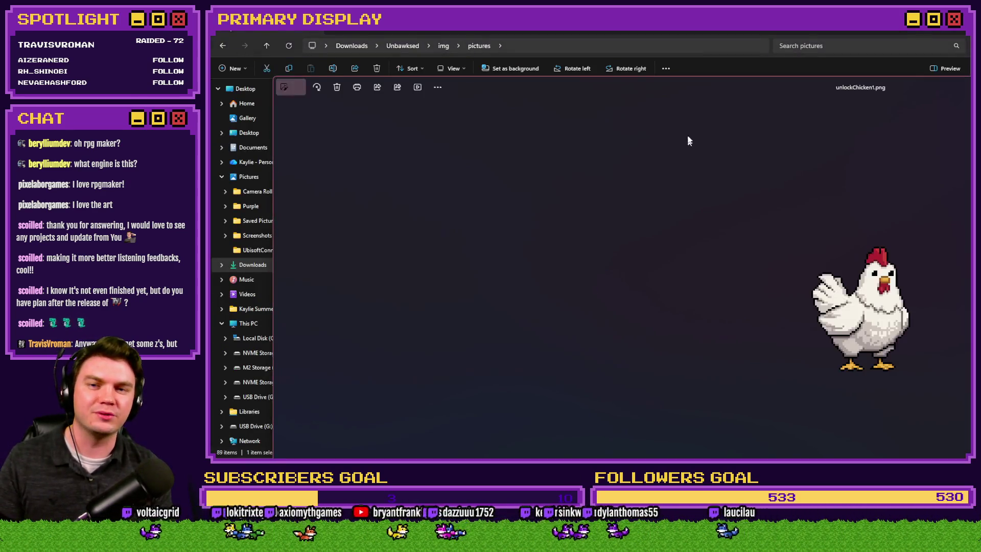
pyautogui.press('Right')
pyautogui.press('Right')
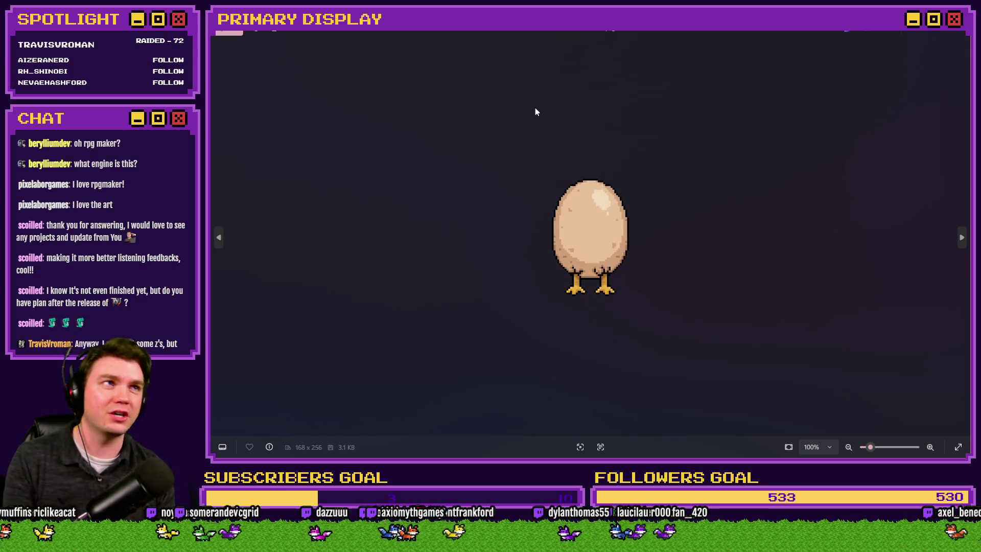
pyautogui.press('Right')
pyautogui.press('Right')
pyautogui.press('Right')
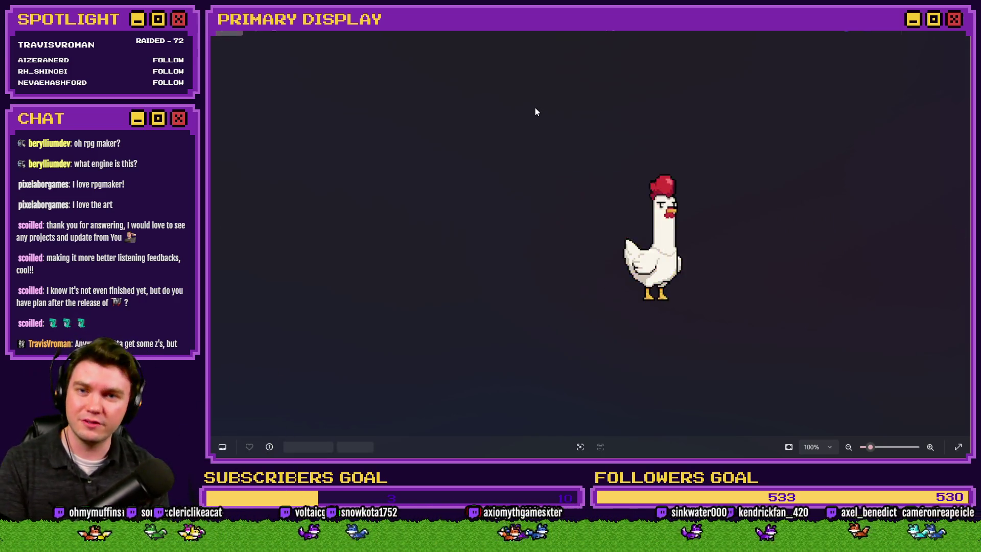
pyautogui.press('Right')
pyautogui.press('Right')
pyautogui.press('Right')
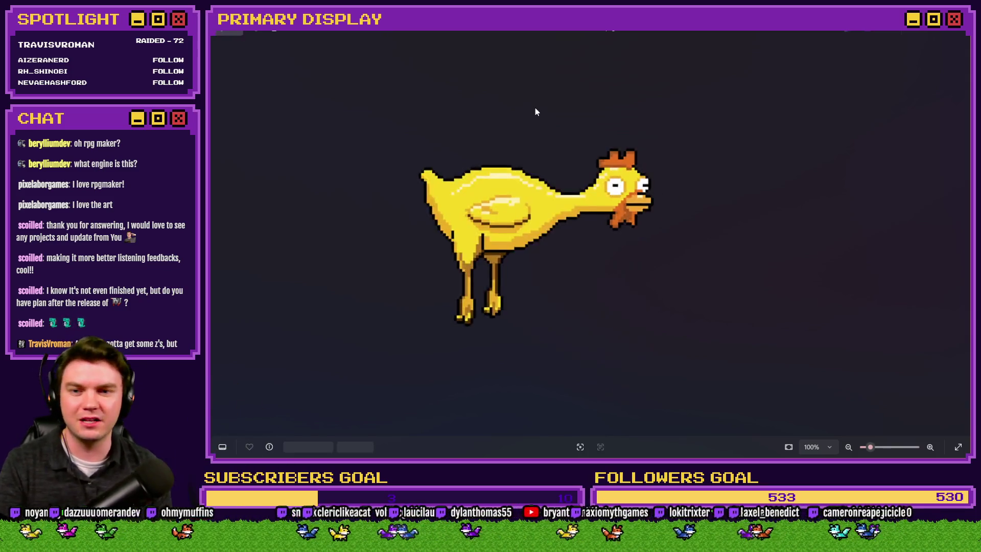
pyautogui.press('Right')
pyautogui.press('Right')
pyautogui.press('Right')
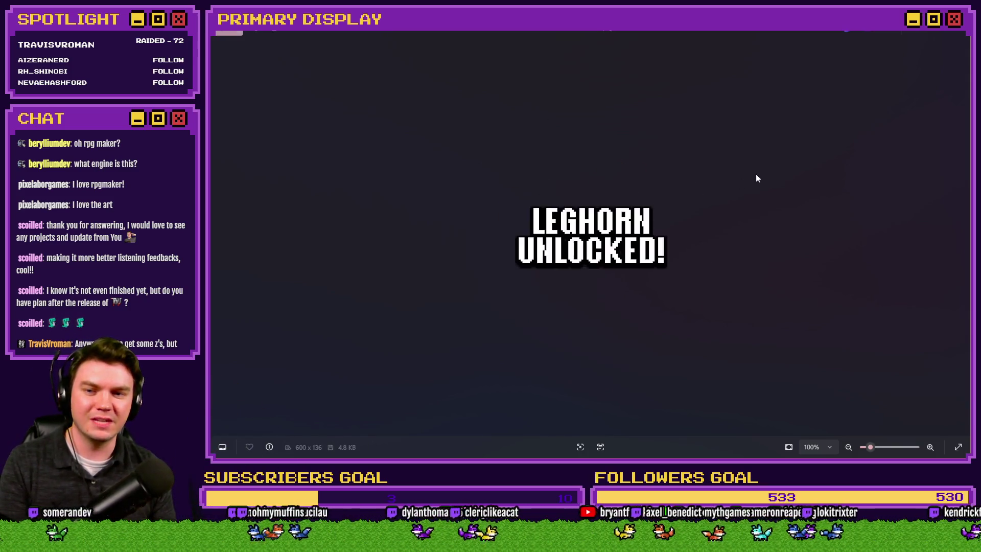
pyautogui.press('Right')
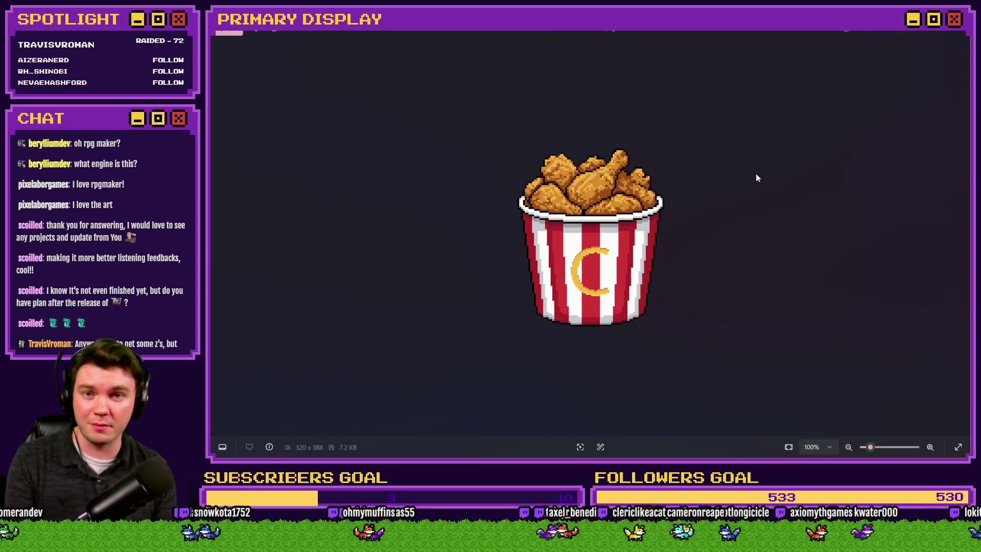
pyautogui.press('Right')
pyautogui.press('Right')
pyautogui.press('Right')
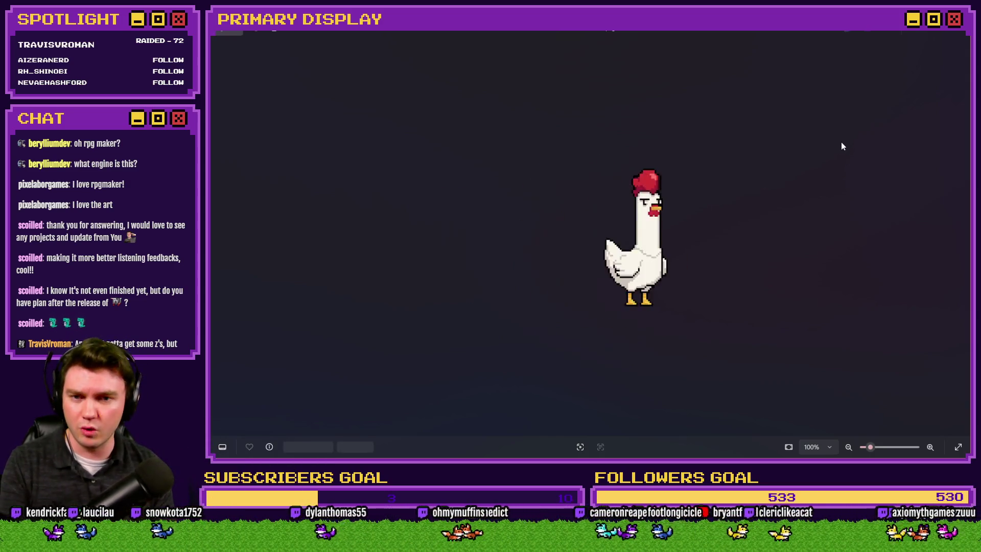
pyautogui.press('Left')
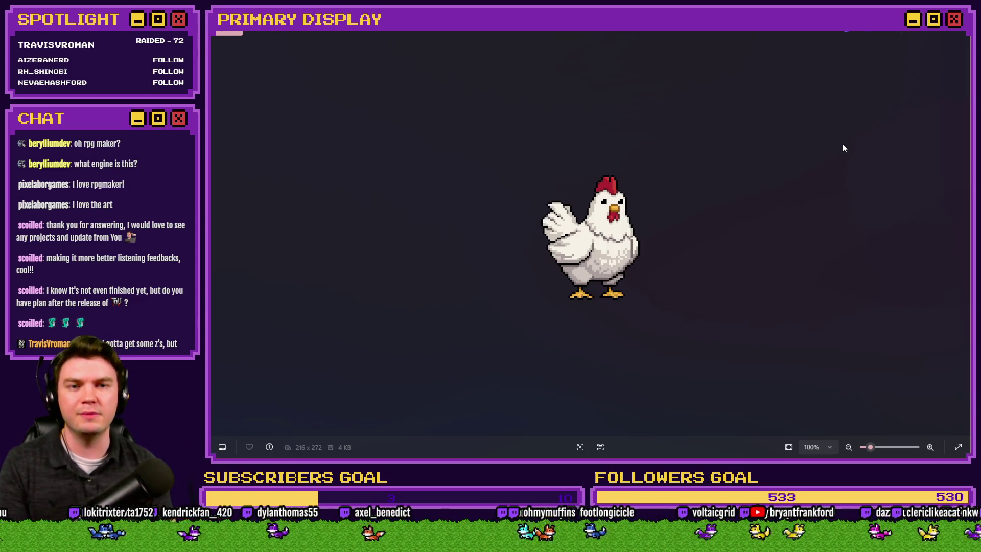
pyautogui.click(960, 37)
pyautogui.hotkey('alt', 'Tab')
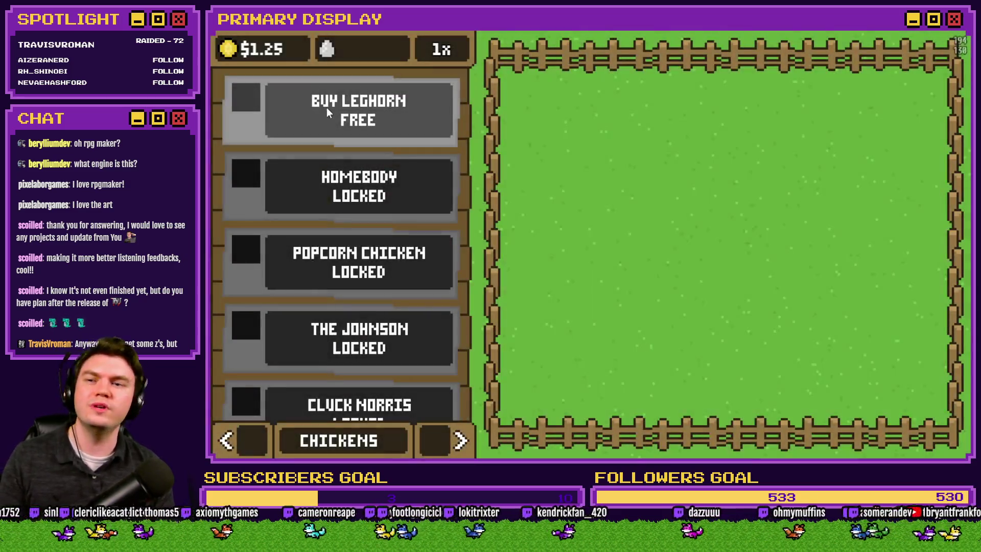
# Buy the Leghorn for free and open its crate to unlock it.
pyautogui.click(327, 108)
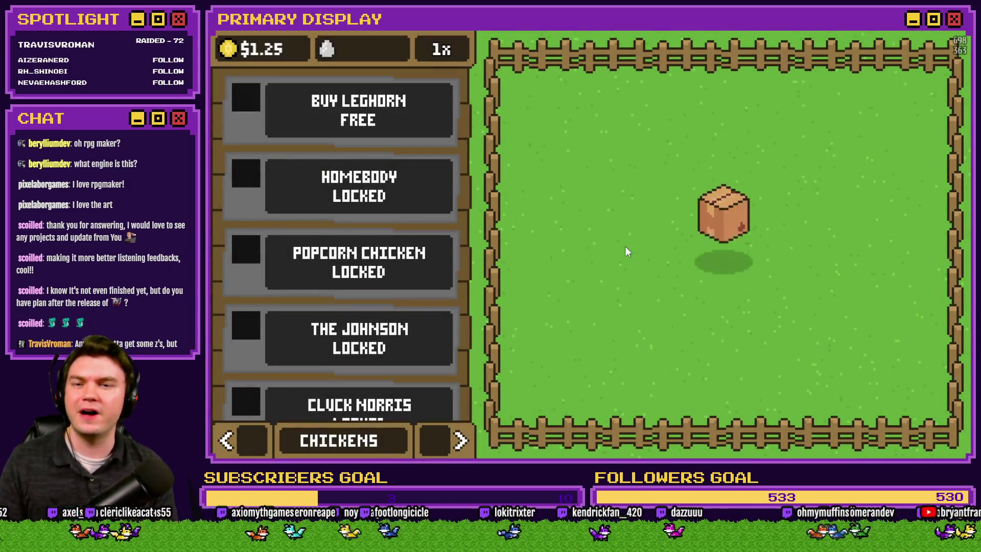
pyautogui.click(729, 256)
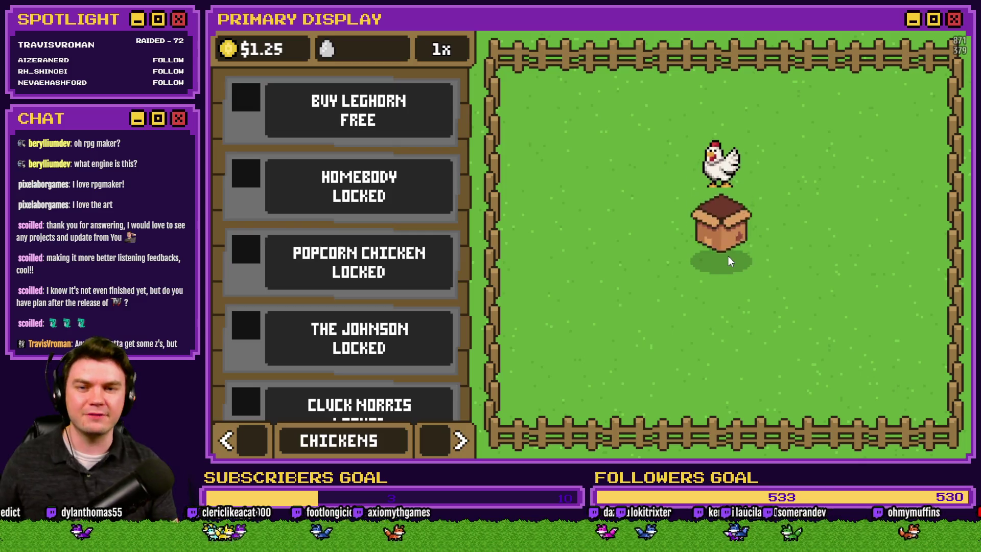
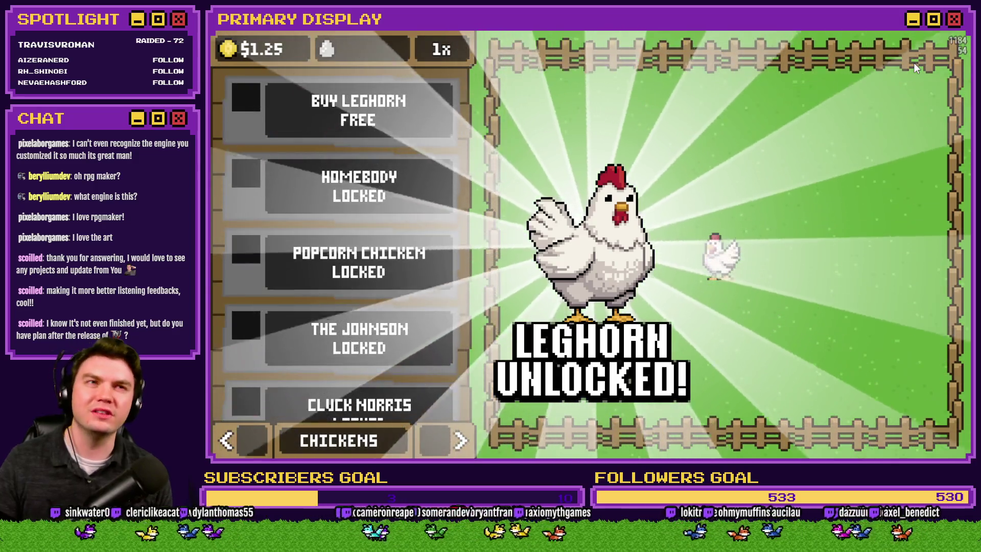
# Restart the playtest from scratch with $1.25, an empty pen and a free Leghorn.
pyautogui.hotkey('alt', 'F4')
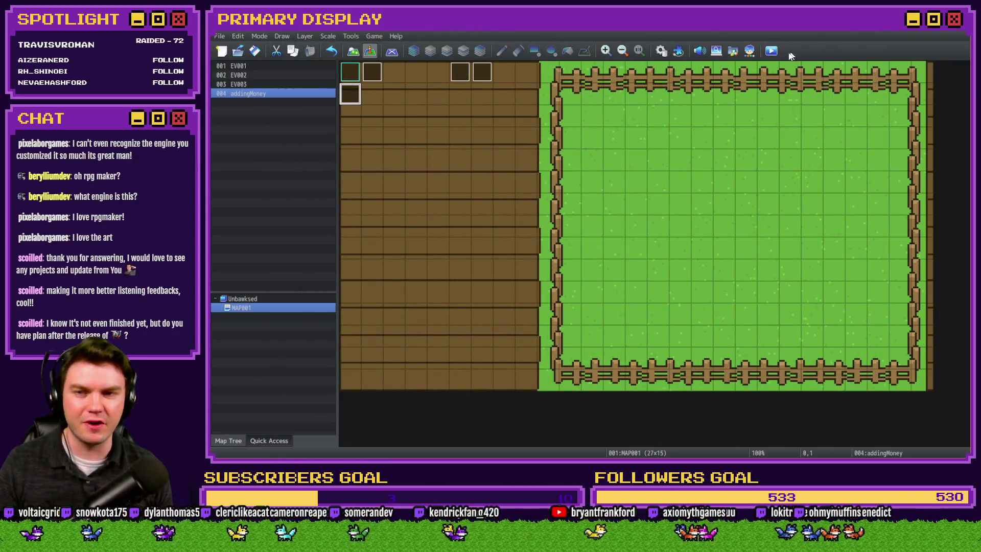
pyautogui.press('F12')
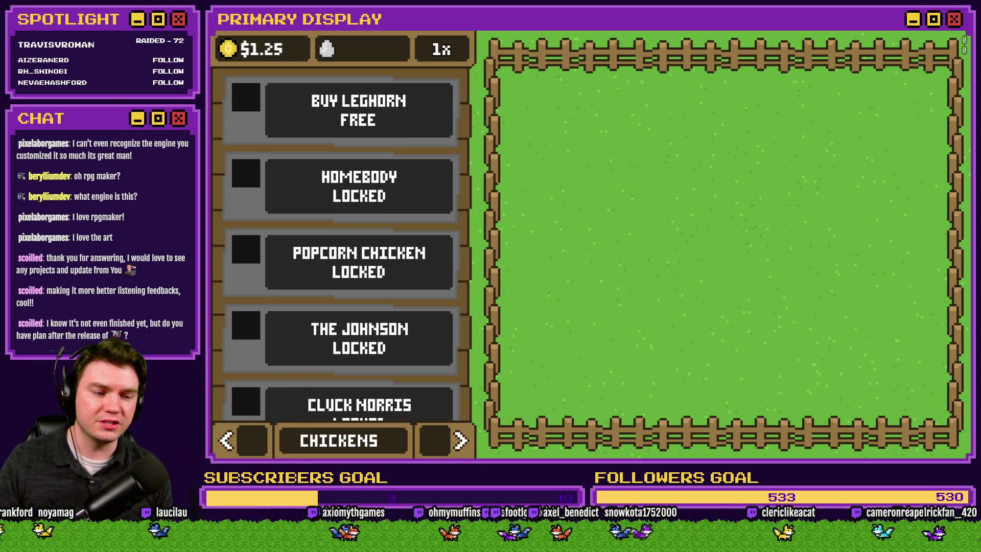
# Buy the free Leghorn, unlock more chickens with the F1 debug key, then close the playtest.
pyautogui.scroll(-10, 366, 200)
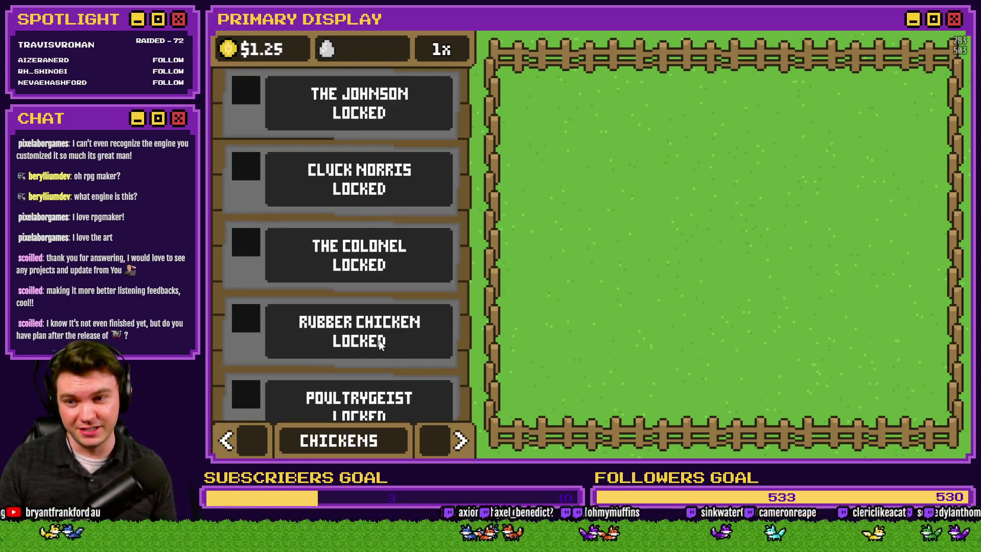
pyautogui.scroll(10, 373, 286)
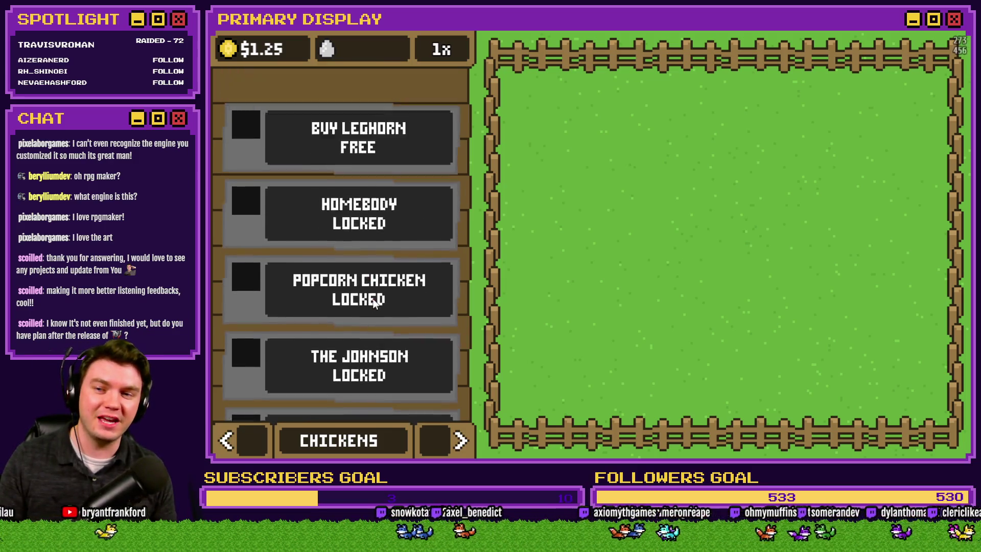
pyautogui.click(437, 437)
pyautogui.click(437, 436)
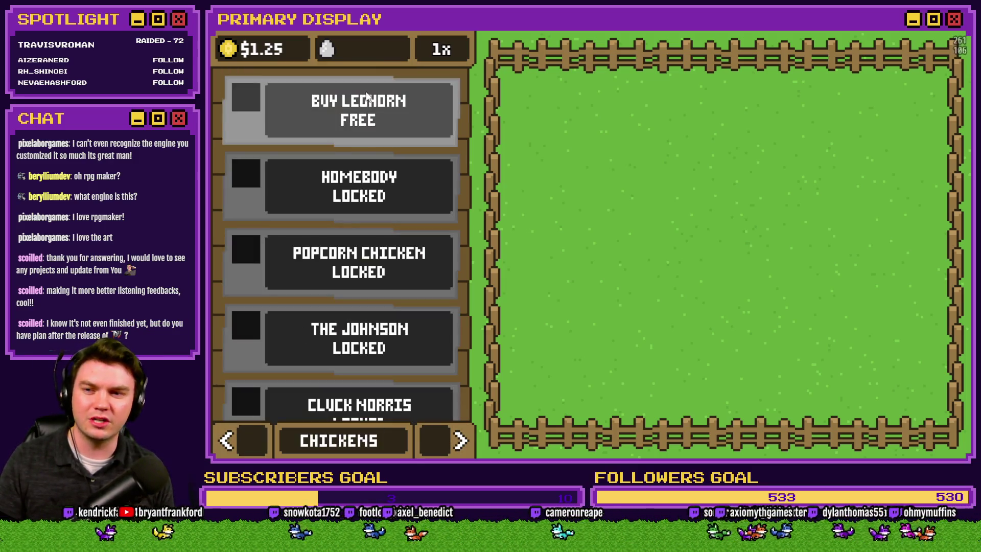
pyautogui.click(725, 244)
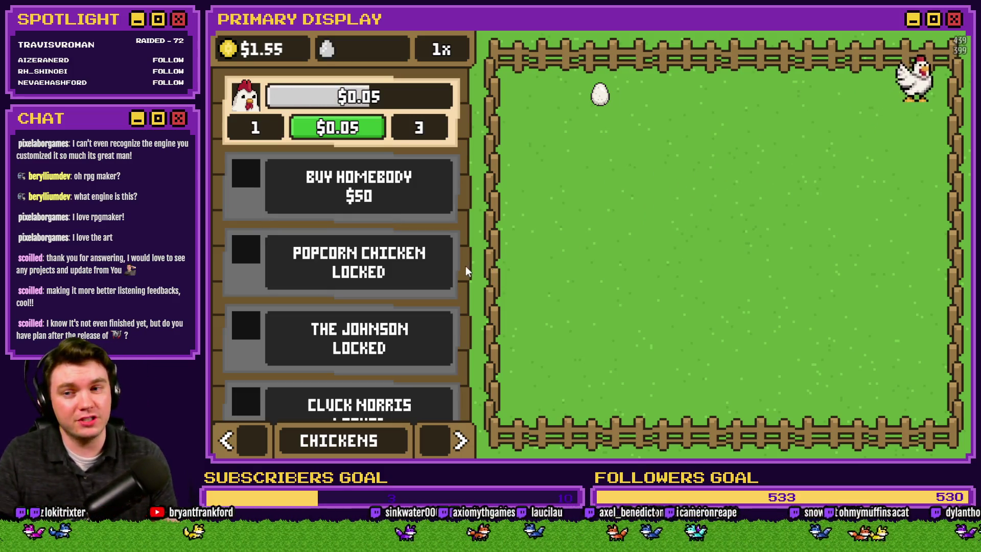
pyautogui.press('F1')
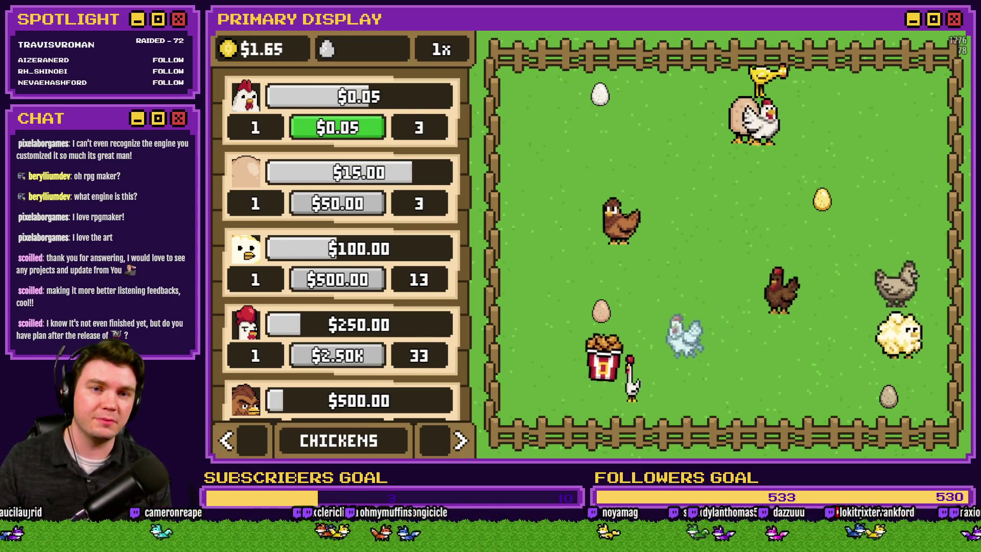
pyautogui.hotkey('alt', 'F4')
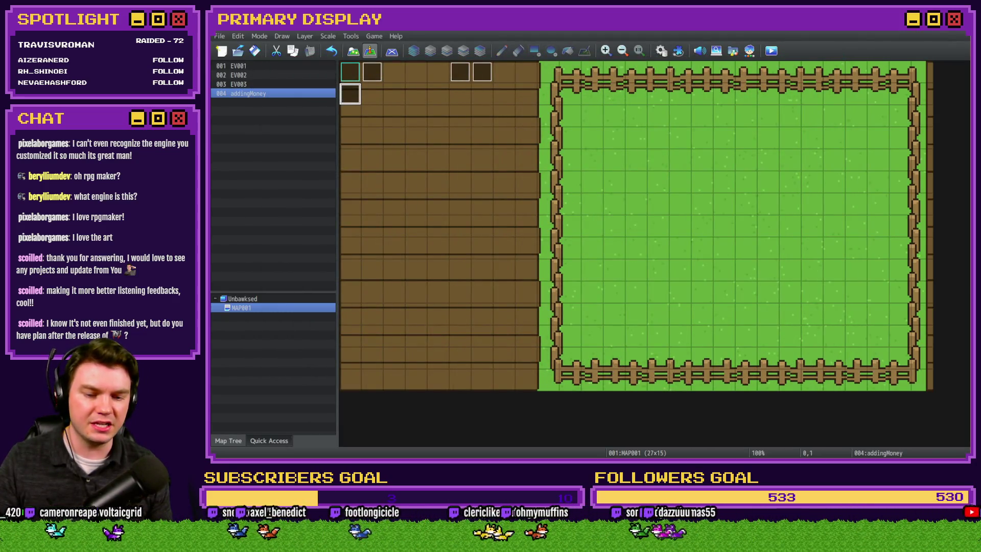
pyautogui.hotkey('alt', 'Tab')
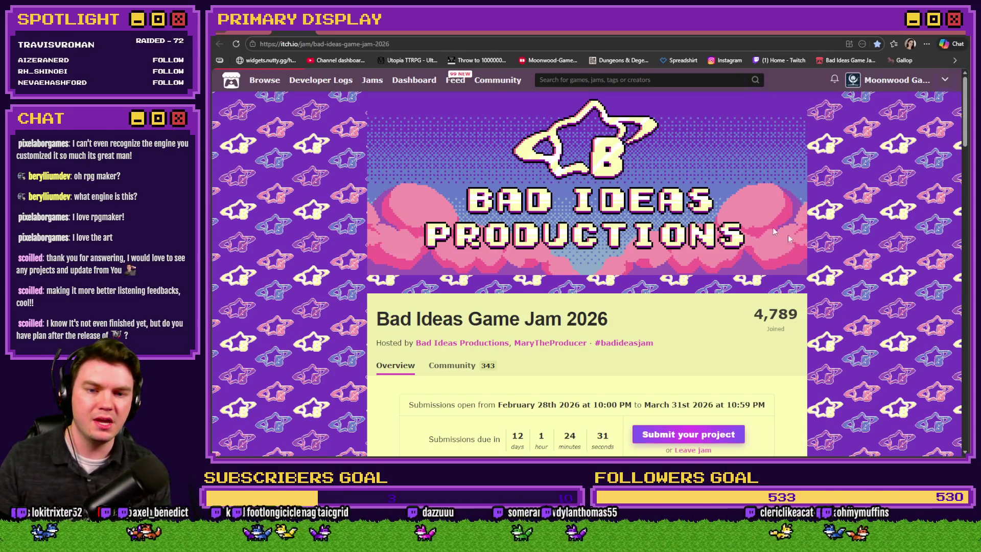
pyautogui.scroll(-1, 822, 249)
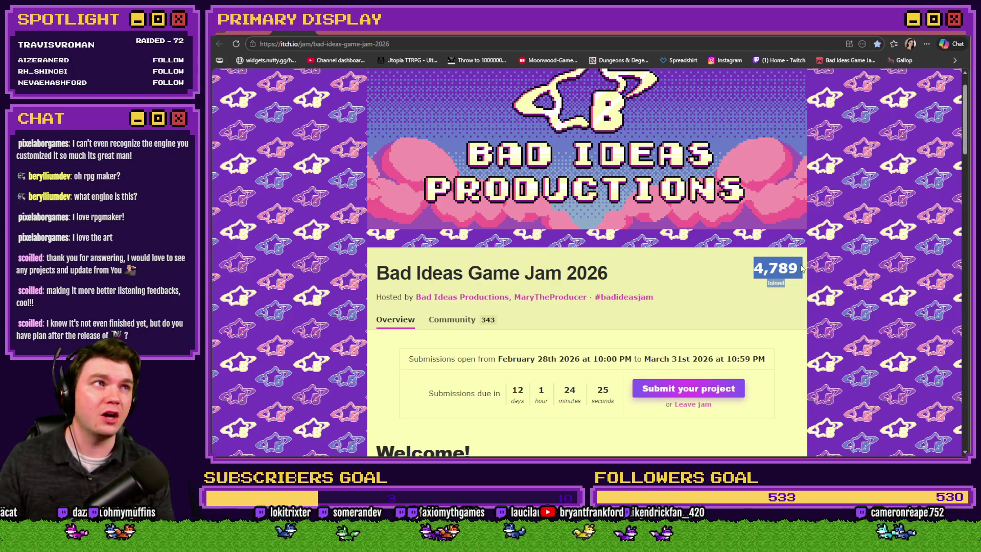
pyautogui.click(873, 286)
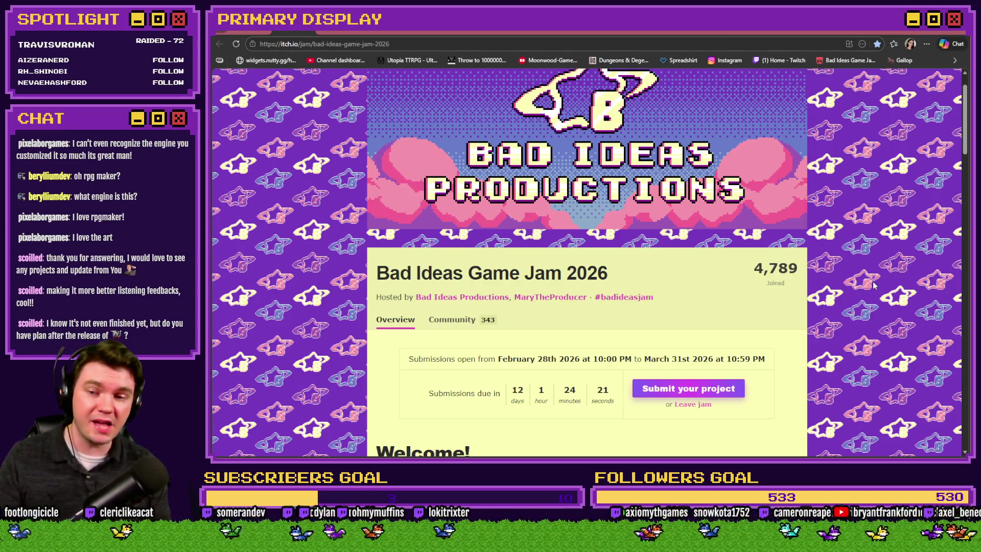
pyautogui.scroll(-3, 871, 285)
pyautogui.scroll(5, 871, 285)
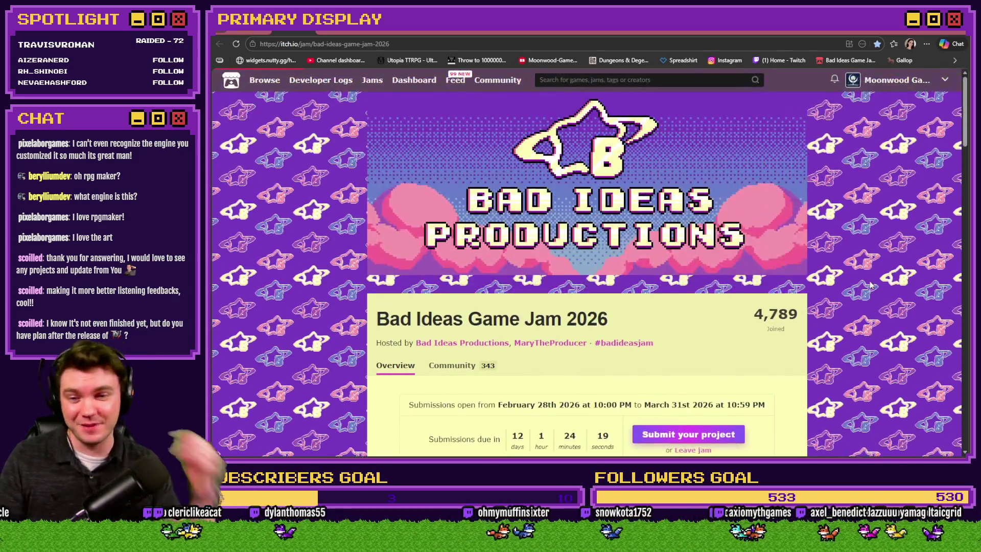
pyautogui.hotkey('alt', 'Tab')
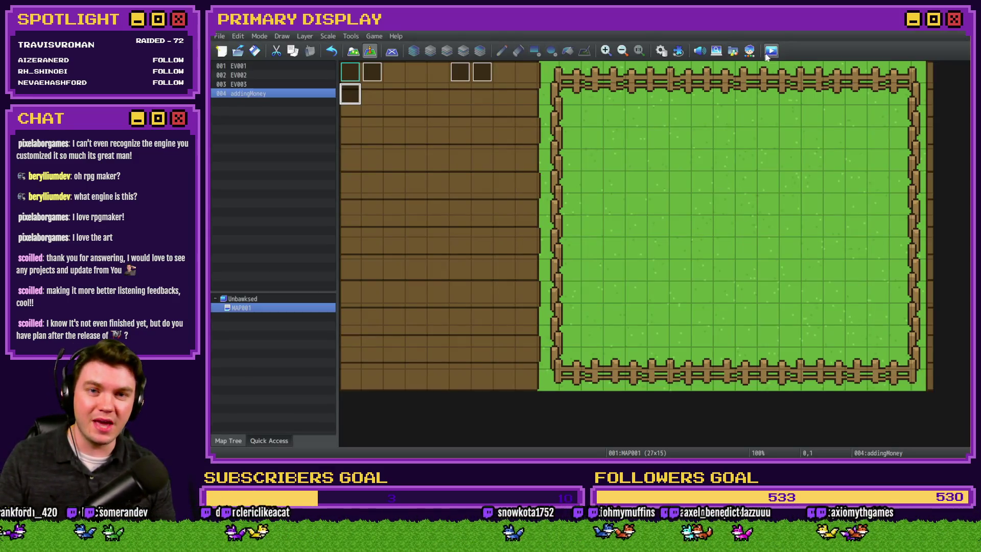
pyautogui.hotkey('ctrl', 'r')
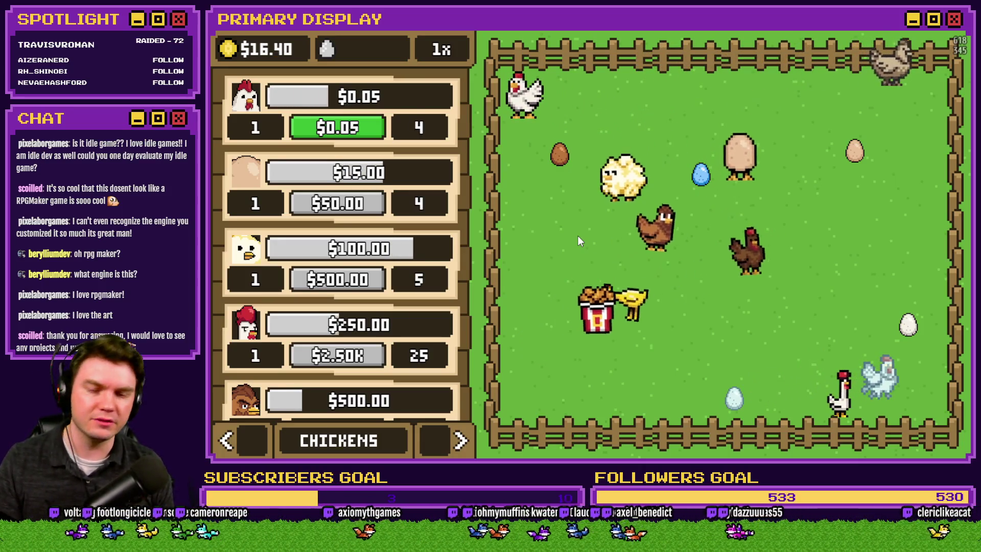
# Pet the brown chicken and move the fried-chicken bucket to the pen's left centre.
pyautogui.click(664, 224)
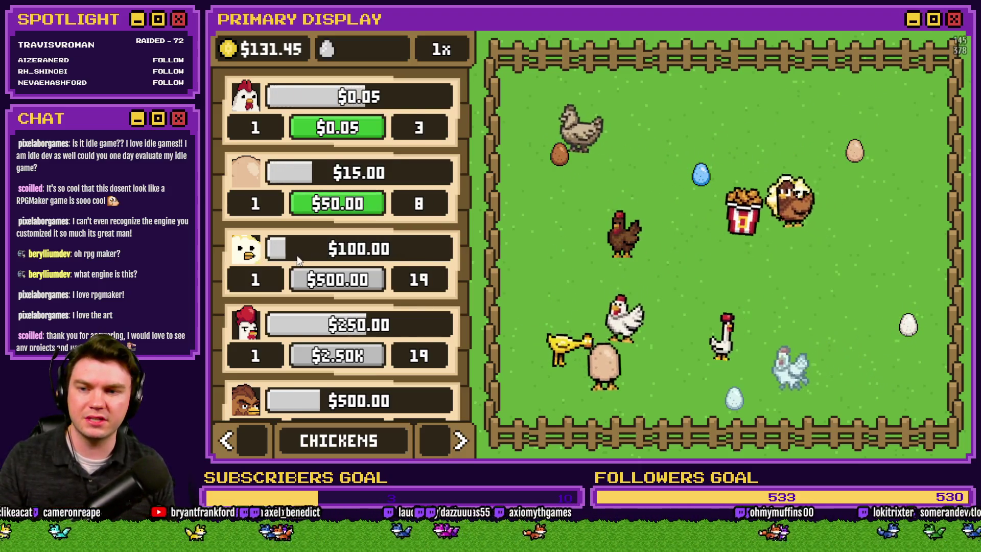
pyautogui.moveTo(294, 325); pyautogui.dragTo(305, 147)
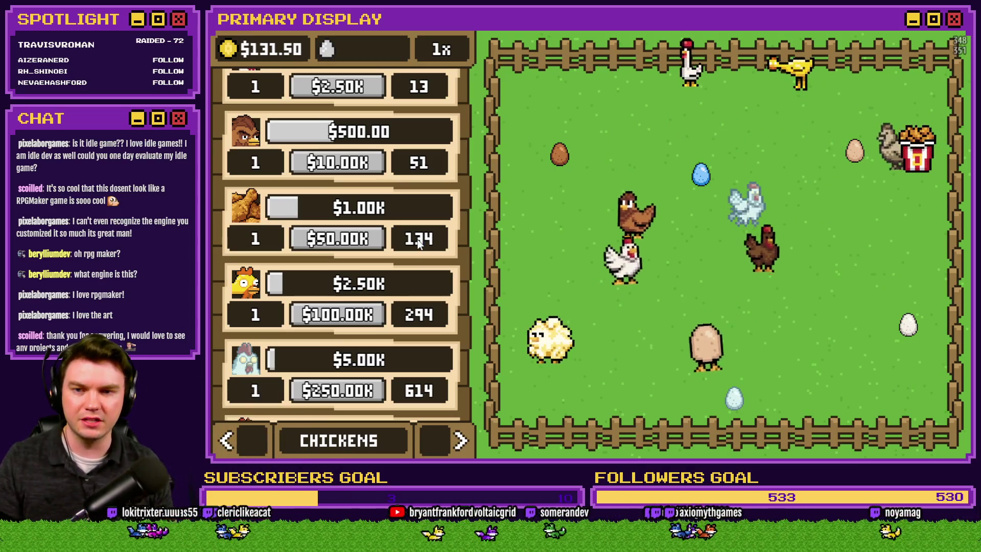
pyautogui.moveTo(904, 153)
pyautogui.mouseDown()
pyautogui.moveTo(606, 142)
pyautogui.moveTo(604, 127)
pyautogui.moveTo(562, 98)
pyautogui.mouseUp()
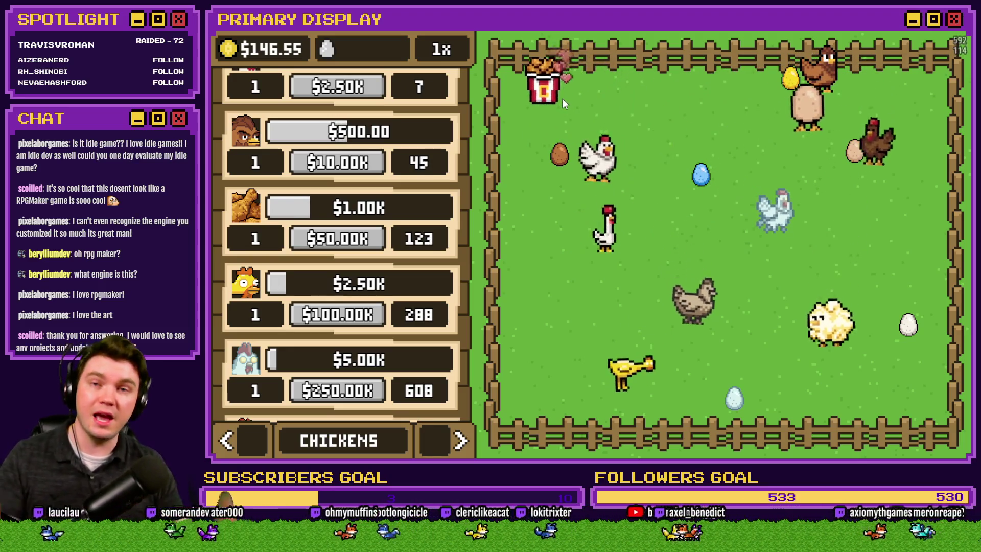
# Switch the side panel to the Nests view with its three empty nests.
pyautogui.scroll(-2, 400, 193)
pyautogui.scroll(5, 375, 311)
pyautogui.scroll(3, 375, 312)
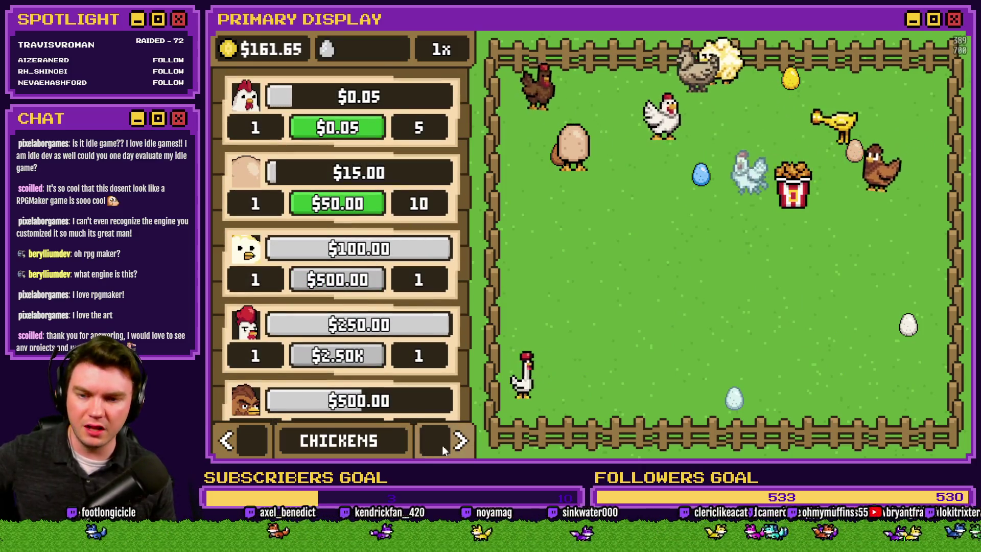
pyautogui.click(452, 447)
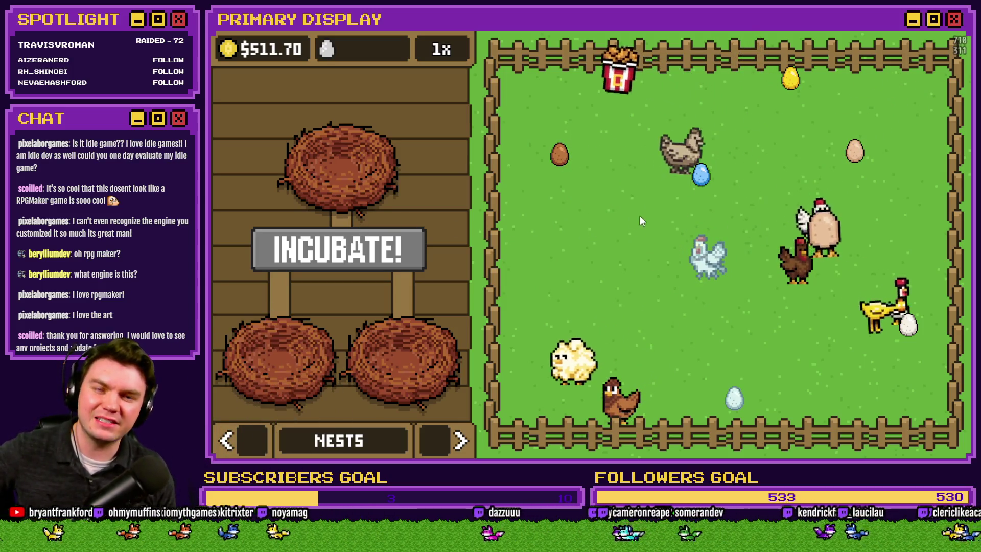
# Put the blue egg in the left nest and gold egg in the right, then reset and close.
pyautogui.moveTo(701, 181)
pyautogui.mouseDown()
pyautogui.moveTo(603, 271)
pyautogui.moveTo(272, 338)
pyautogui.mouseUp()
pyautogui.click(855, 152)
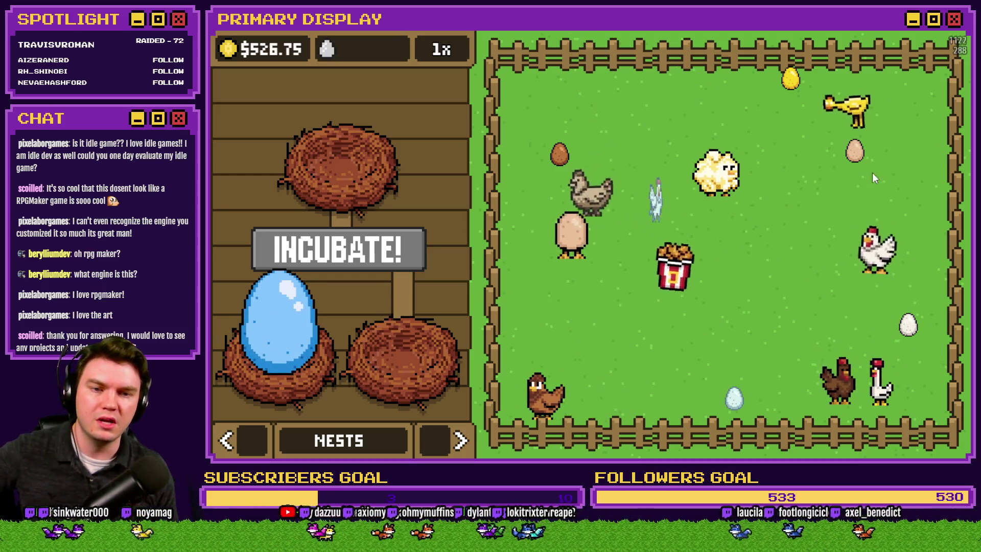
pyautogui.moveTo(791, 79)
pyautogui.mouseDown()
pyautogui.moveTo(735, 204)
pyautogui.moveTo(638, 276)
pyautogui.moveTo(473, 343)
pyautogui.moveTo(379, 330)
pyautogui.mouseUp()
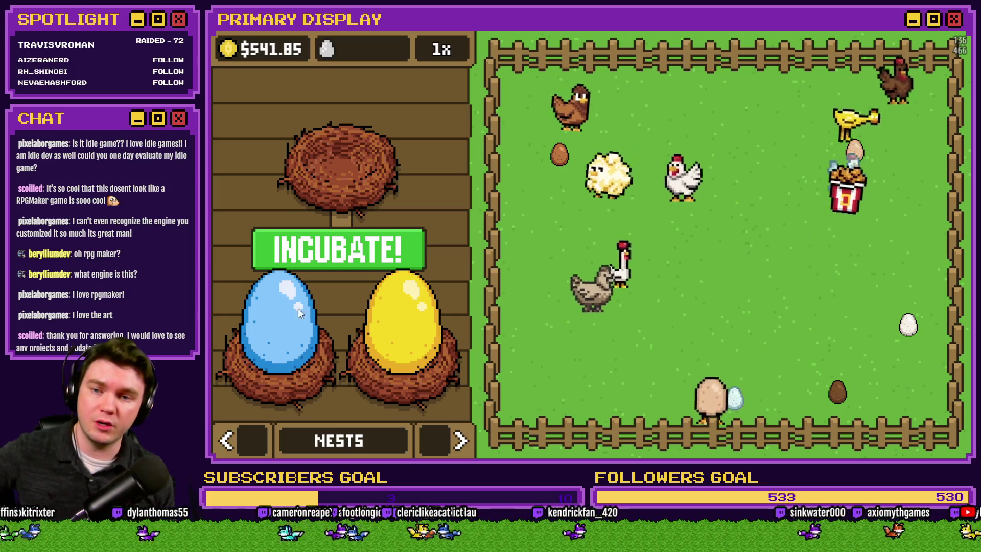
pyautogui.press('F5')
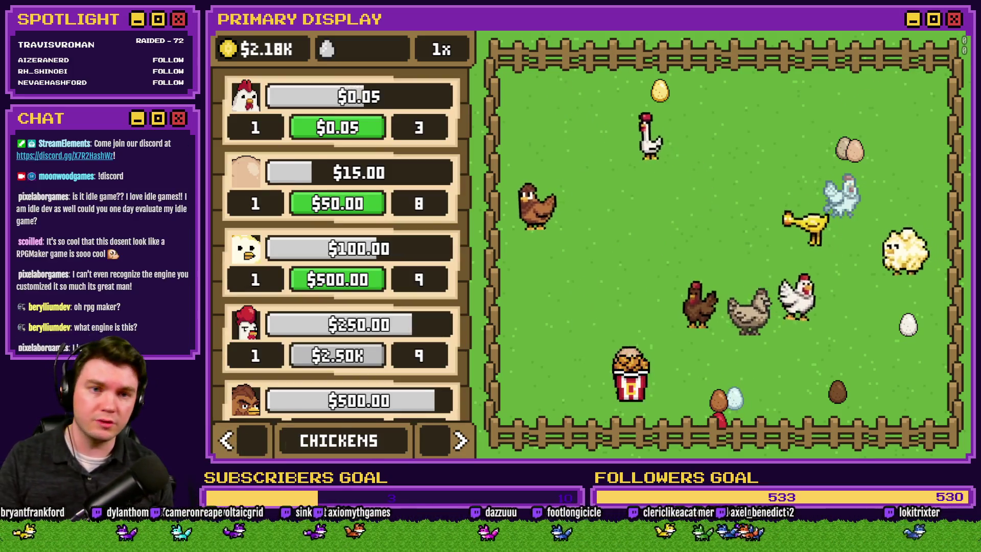
pyautogui.hotkey('alt', 'F4')
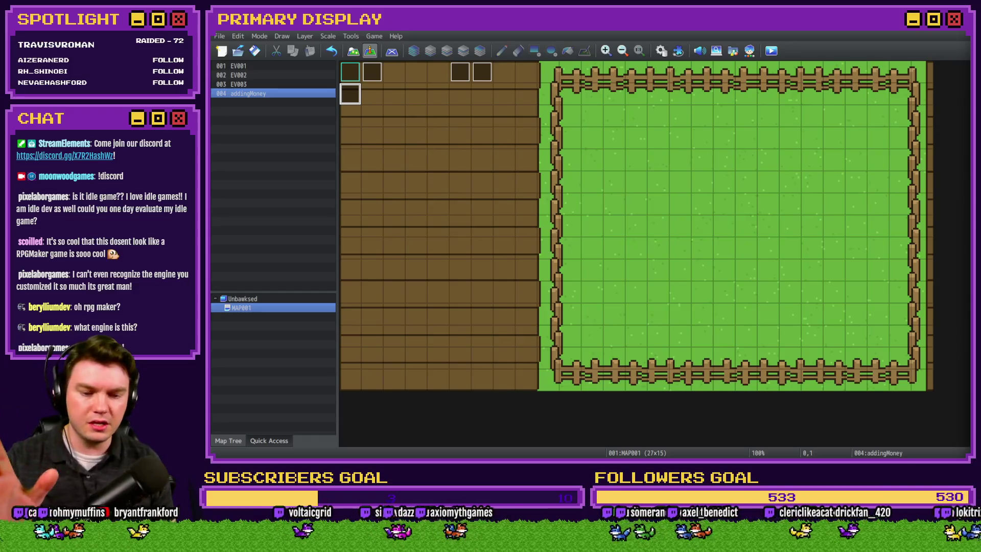
# Bring the browser forward and switch to the Discord #art channel tab.
pyautogui.hotkey('alt', 'Tab')
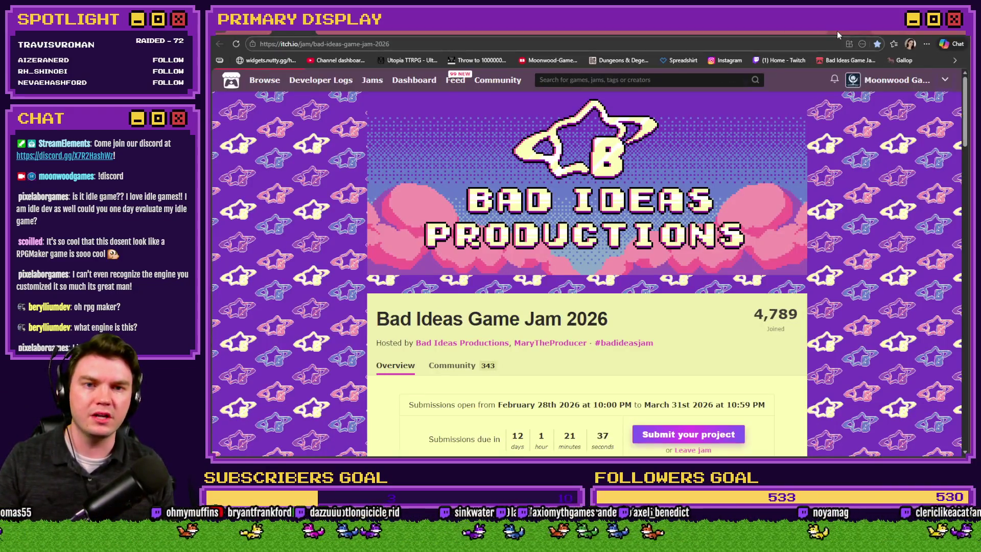
pyautogui.hotkey('ctrl', 'Tab')
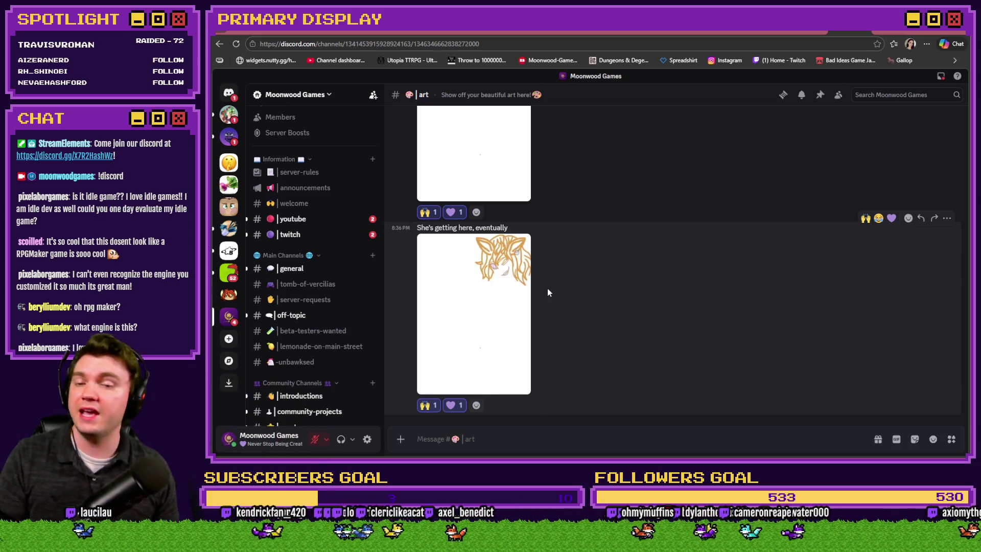
# Bring the Greed Champions Steam store window onto the display and maximize it.
pyautogui.scroll(-3, 312, 358)
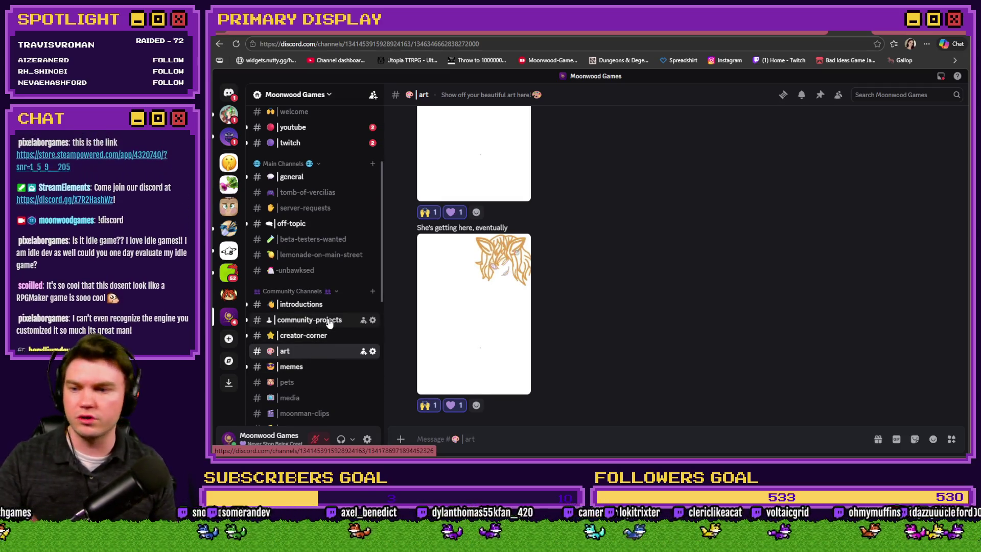
pyautogui.scroll(-3, 328, 369)
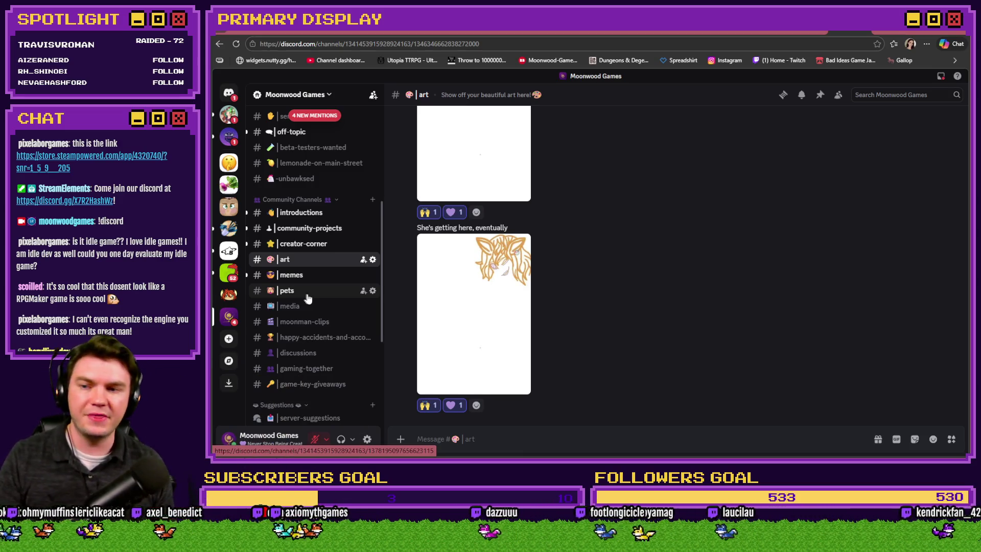
pyautogui.scroll(3, 306, 298)
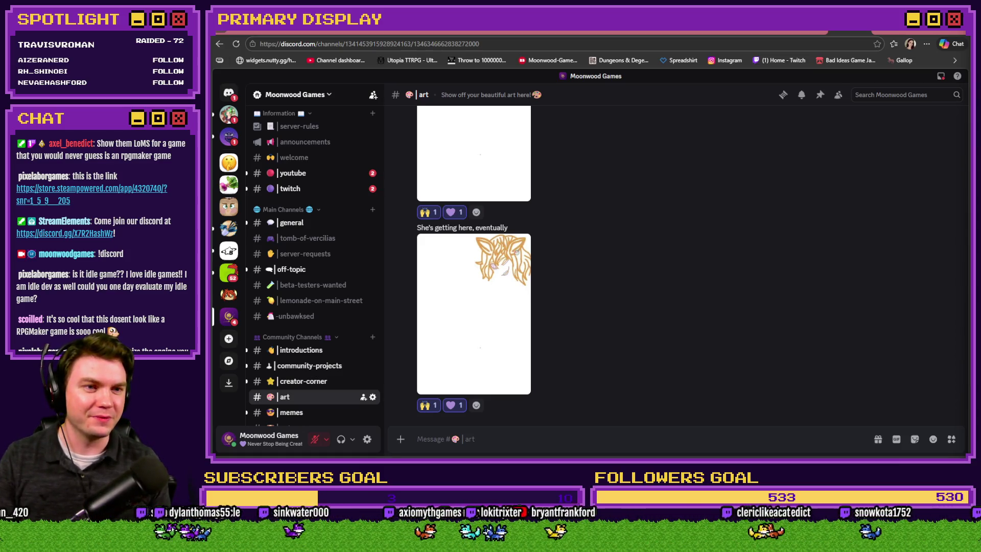
pyautogui.moveTo(971, 76); pyautogui.dragTo(759, 77)
pyautogui.moveTo(651, 80); pyautogui.dragTo(744, 32)
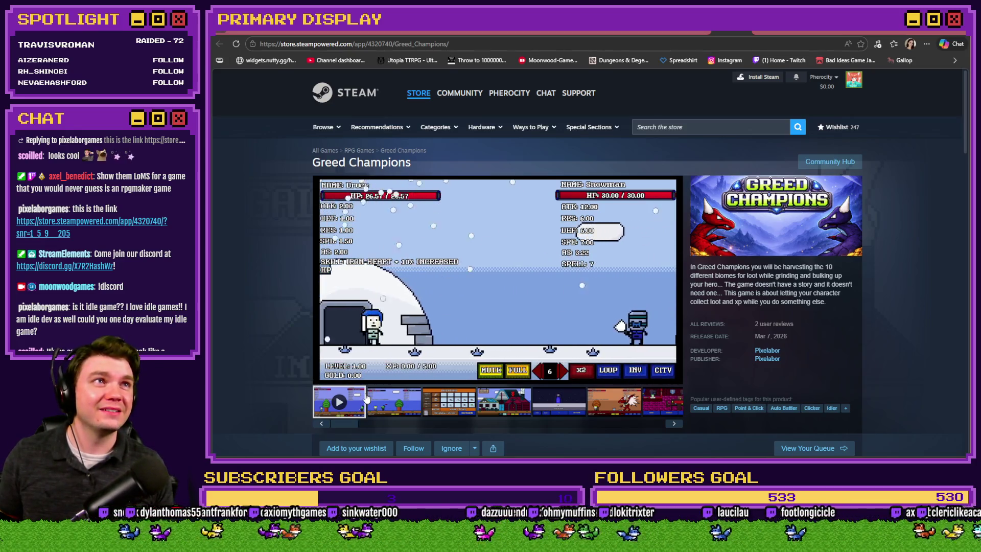
# Open the screenshot gallery and page through the inventory, town, Dimension and boss dragon shots.
pyautogui.click(390, 398)
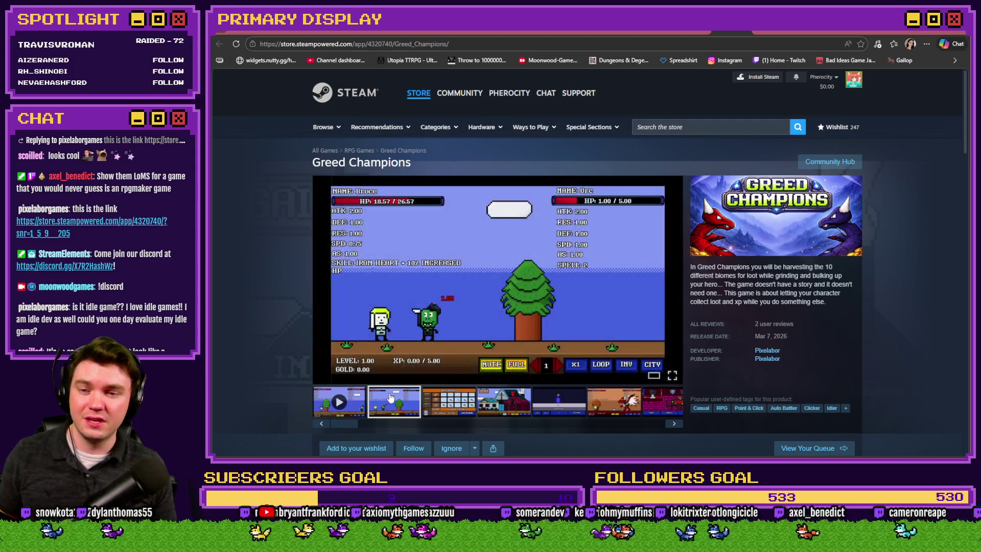
pyautogui.click(462, 336)
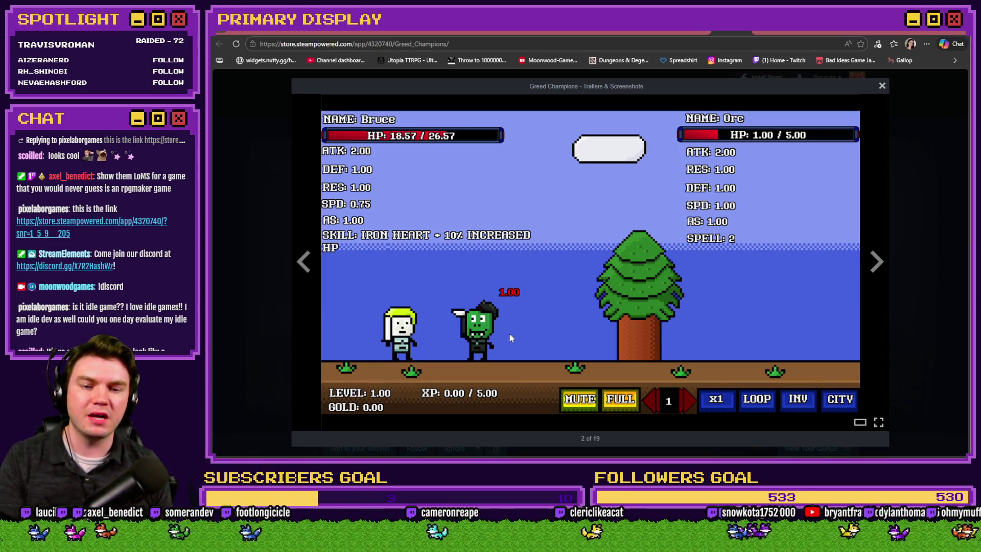
pyautogui.click(835, 264)
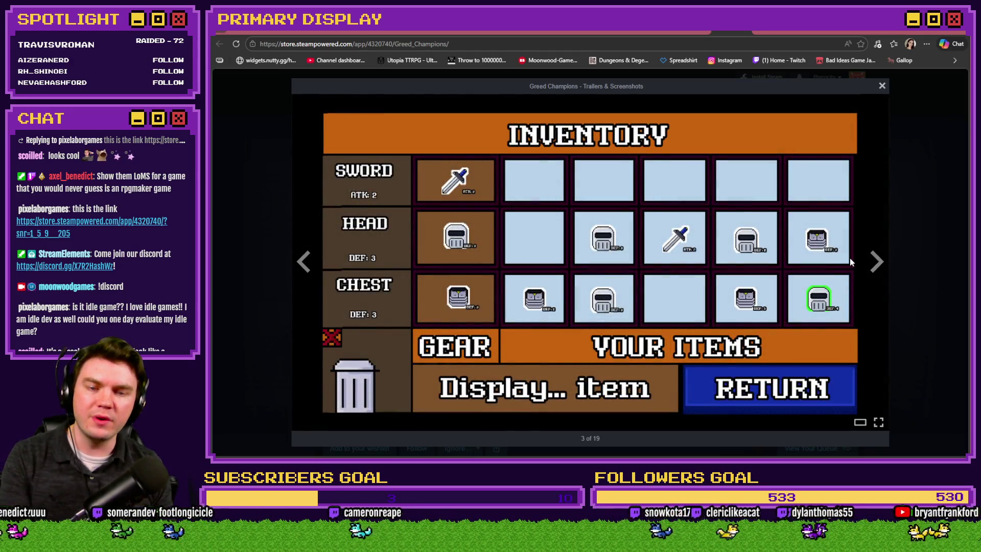
pyautogui.click(850, 261)
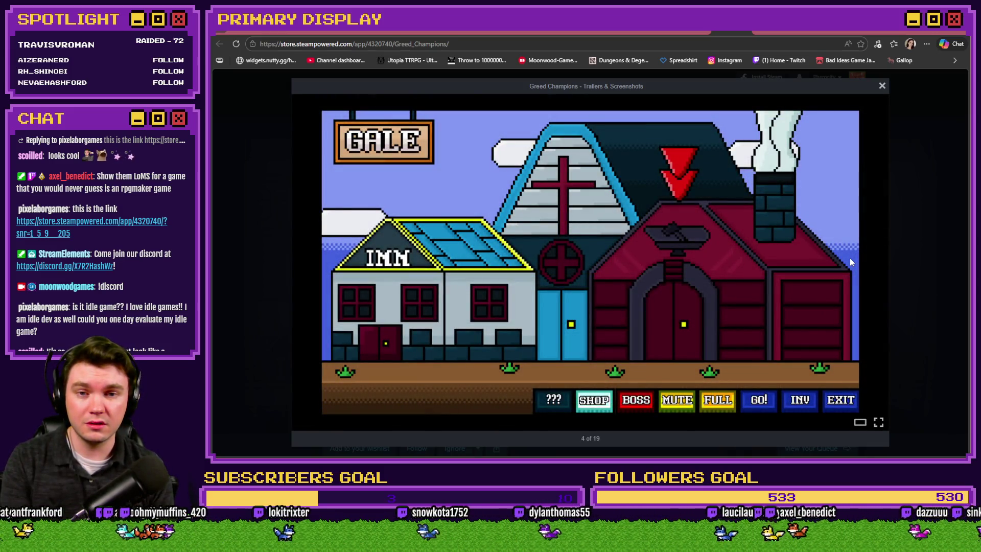
pyautogui.click(850, 262)
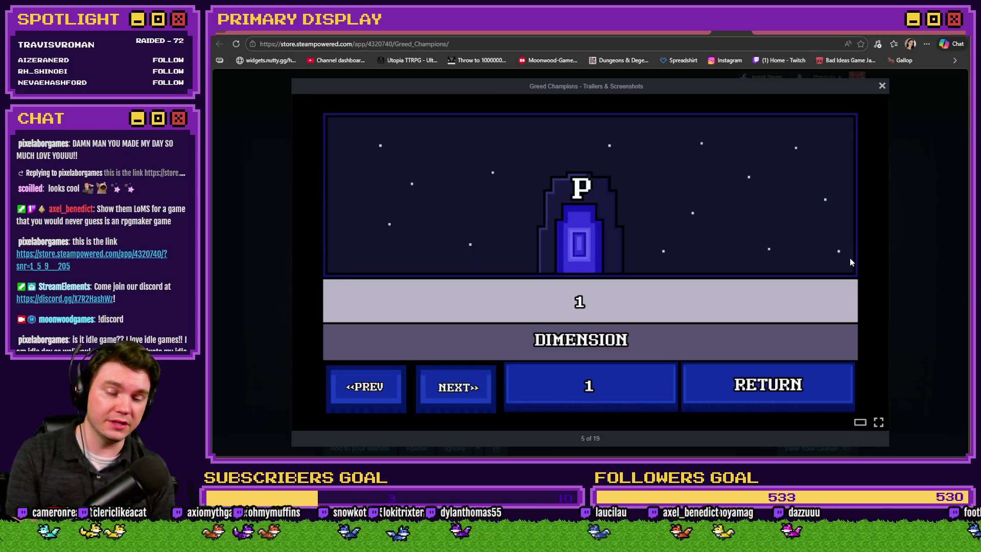
pyautogui.click(850, 261)
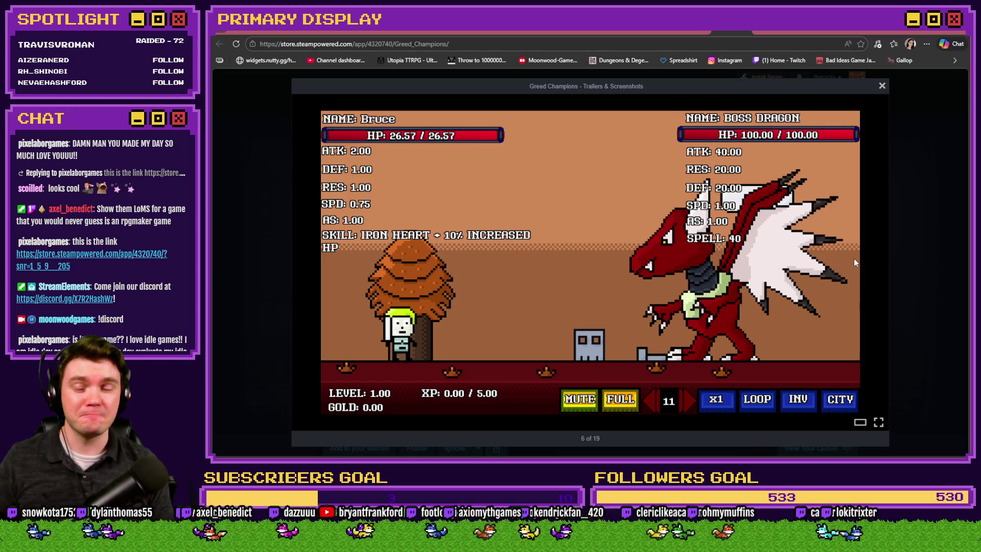
# Page on past shop, Talents and Awaiting Orders to character creation, then close the viewer.
pyautogui.click(854, 258)
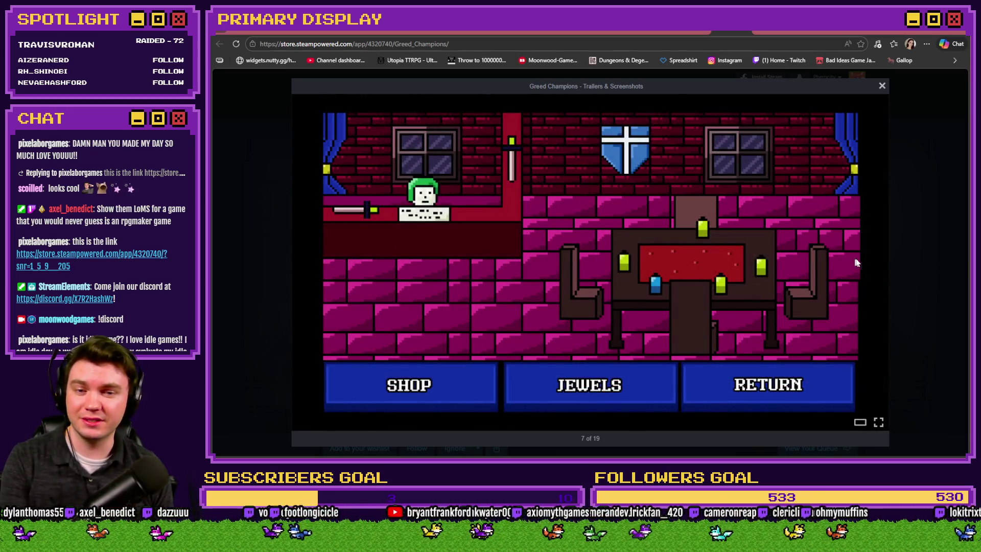
pyautogui.click(876, 261)
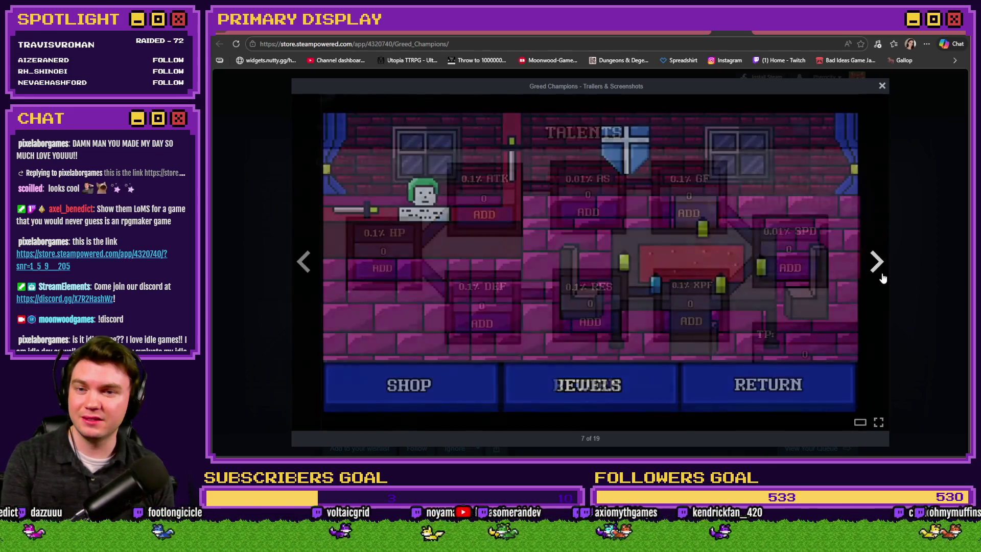
pyautogui.click(879, 279)
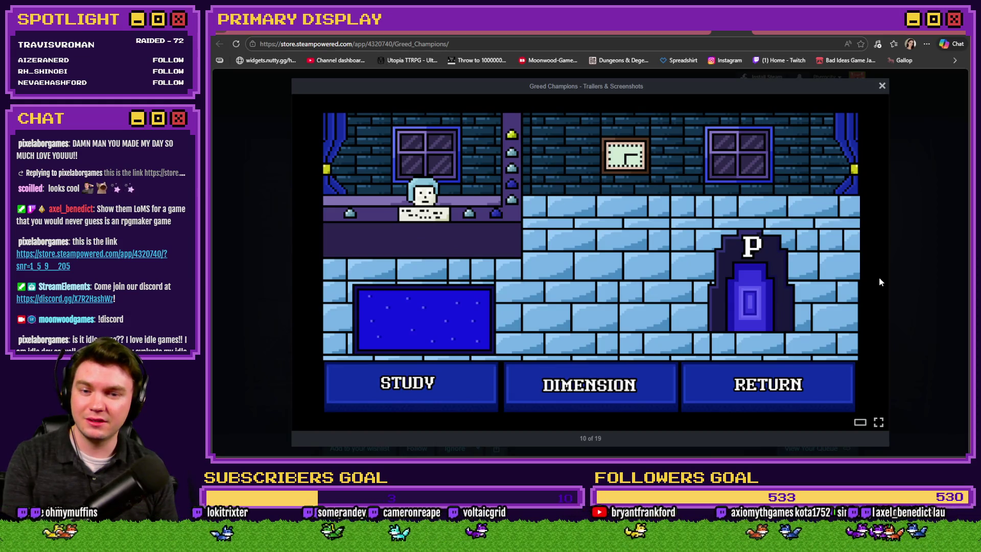
pyautogui.click(879, 278)
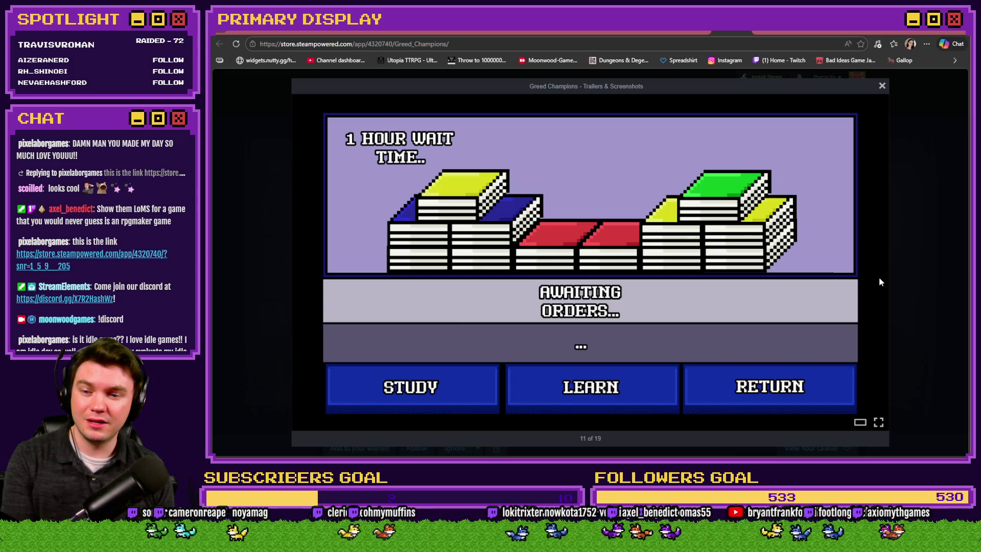
pyautogui.click(879, 278)
pyautogui.click(878, 279)
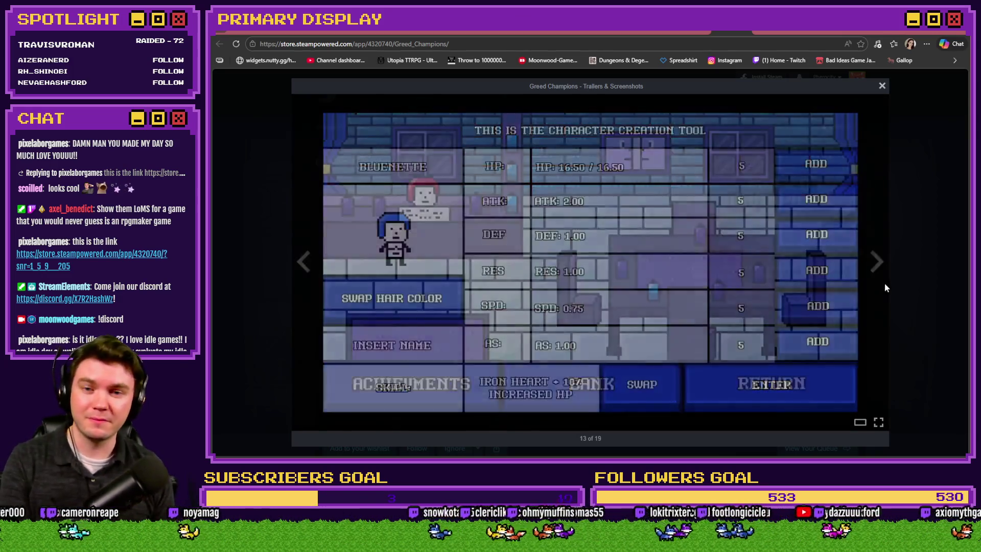
pyautogui.click(898, 308)
pyautogui.scroll(-3, 899, 314)
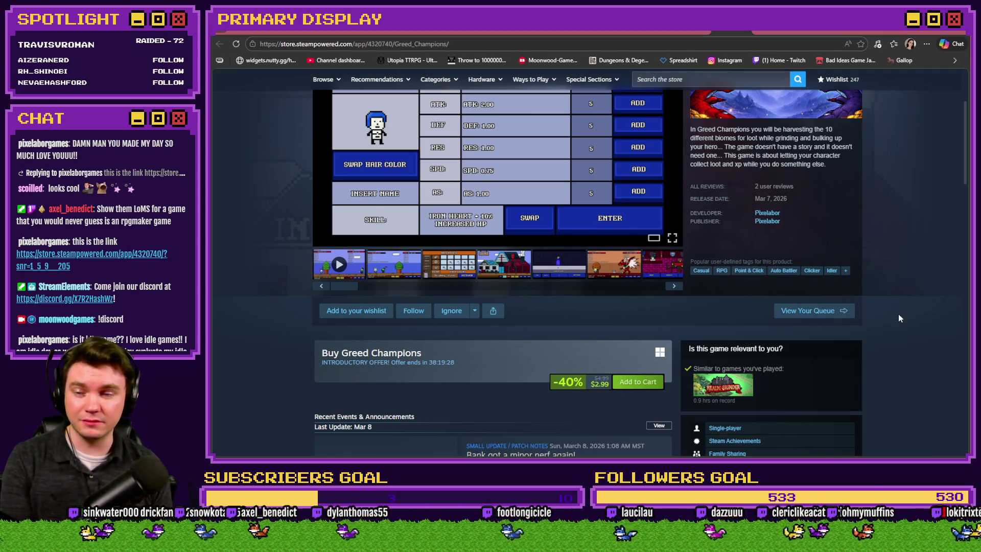
# Browse the store page thumbnails (bank, gem, three-dragon, DEF/RES, ring, battle shots) in the main media area.
pyautogui.scroll(3, 897, 315)
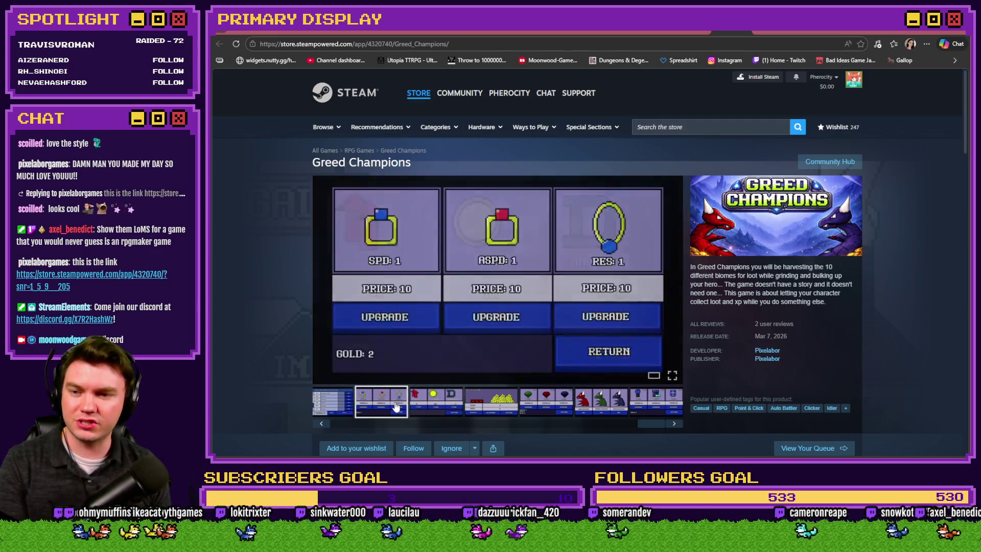
pyautogui.click(427, 405)
pyautogui.click(499, 404)
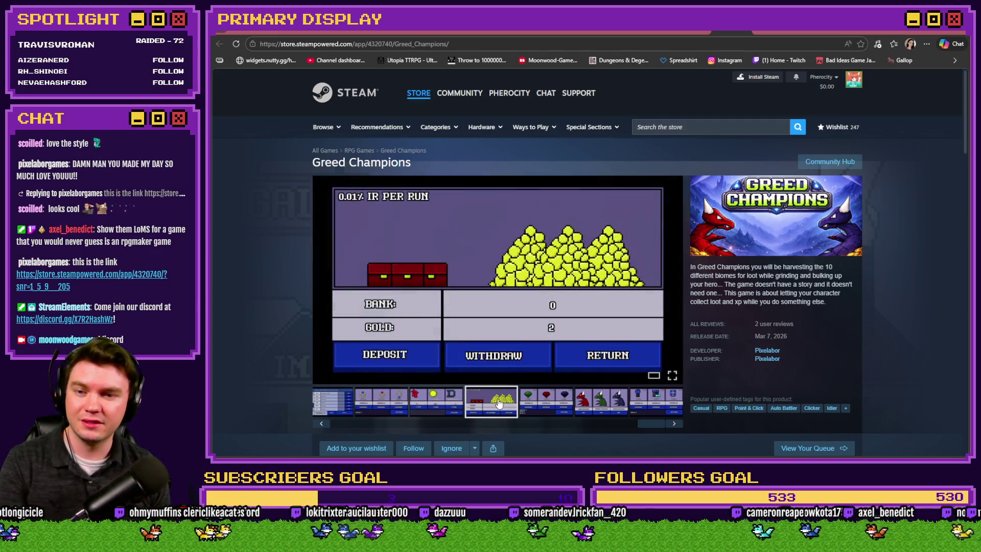
pyautogui.click(529, 406)
pyautogui.click(593, 409)
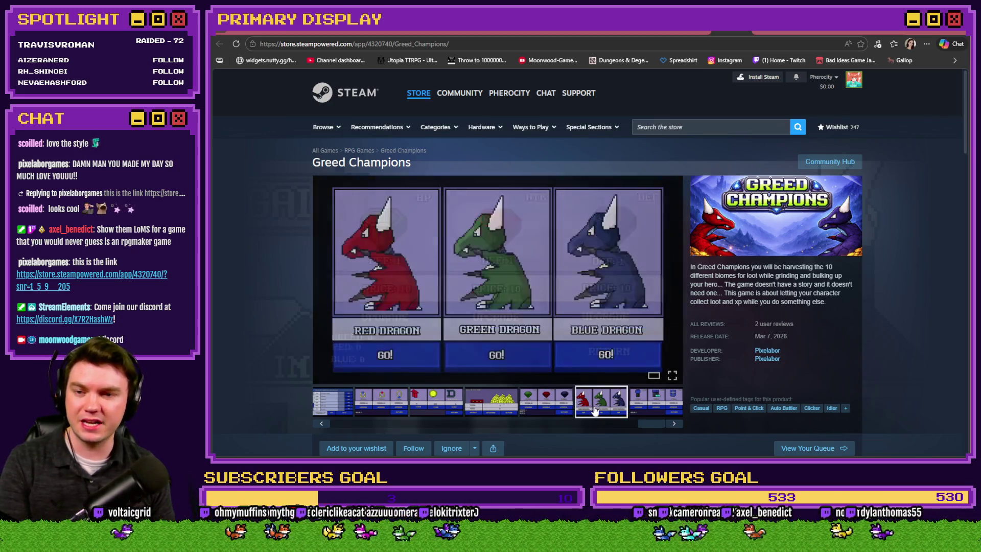
pyautogui.click(641, 411)
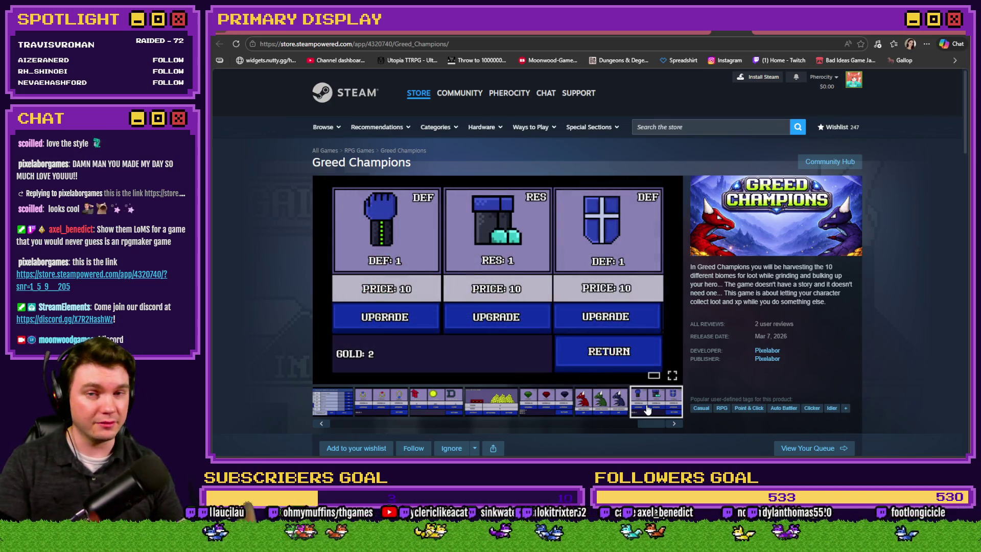
pyautogui.click(363, 401)
pyautogui.click(343, 421)
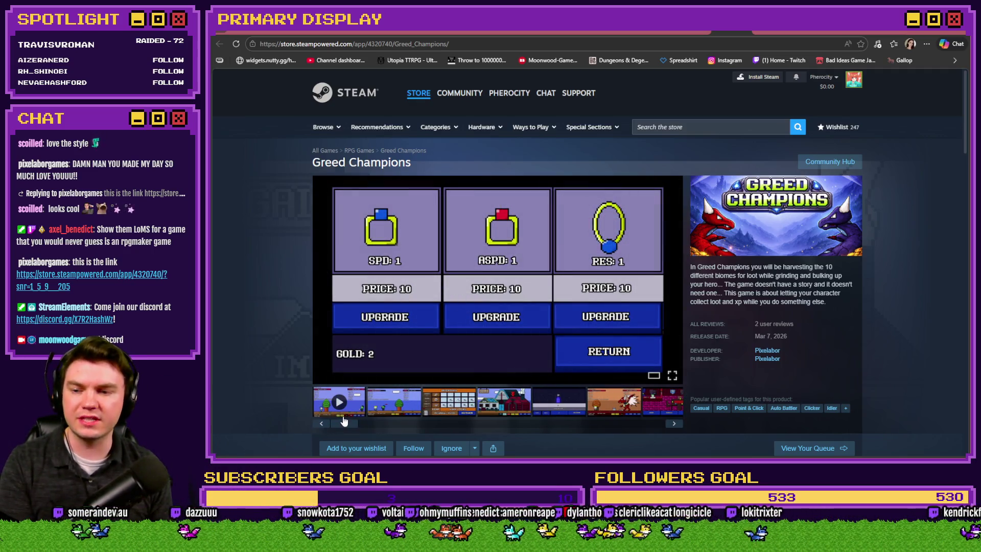
pyautogui.click(387, 412)
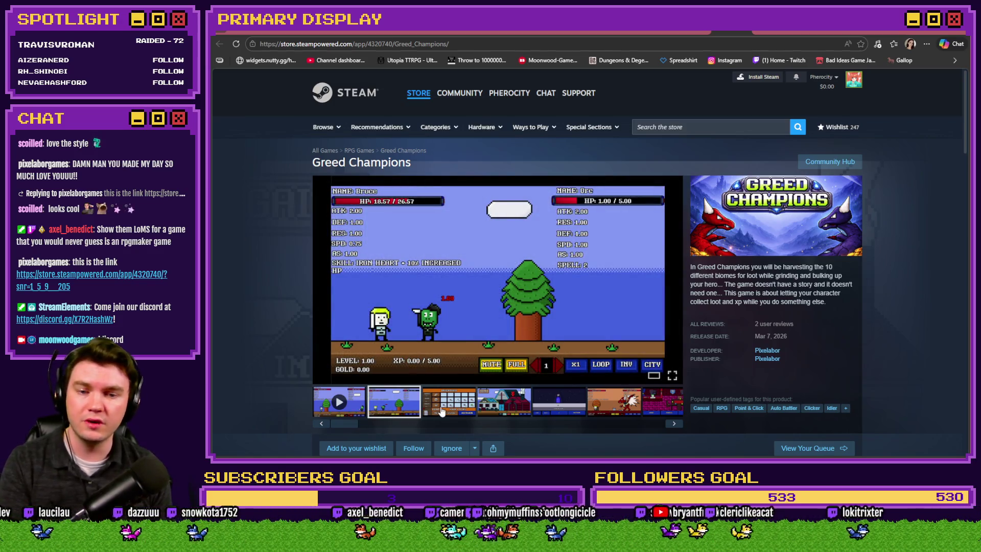
pyautogui.click(443, 411)
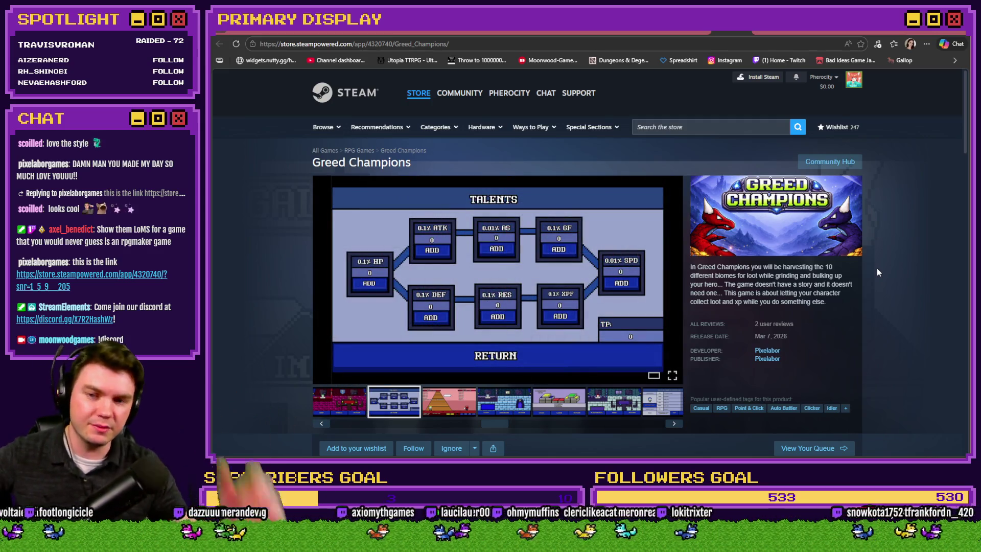
# Leave the Discord and jam tabs and start a fresh playtest of the chicken game.
pyautogui.click(847, 31)
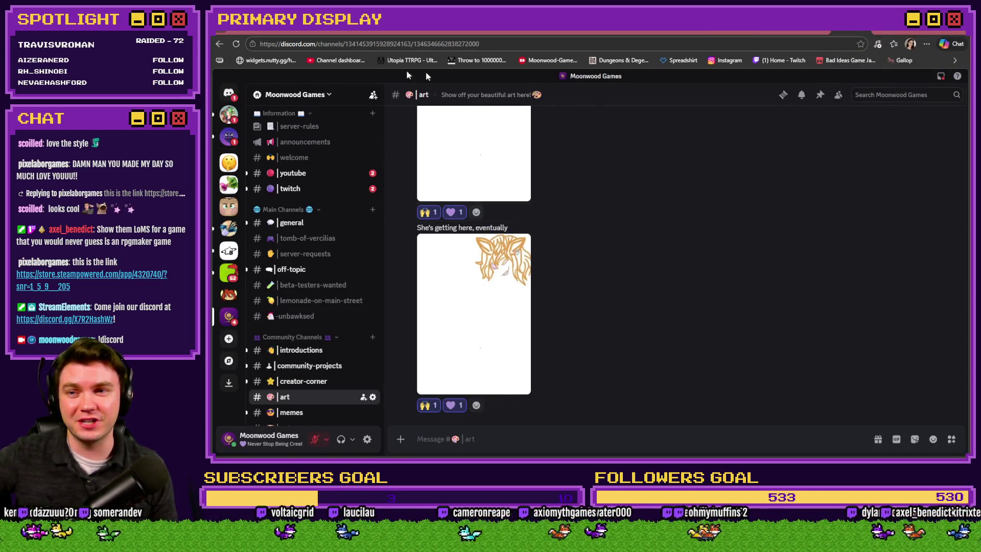
pyautogui.click(292, 31)
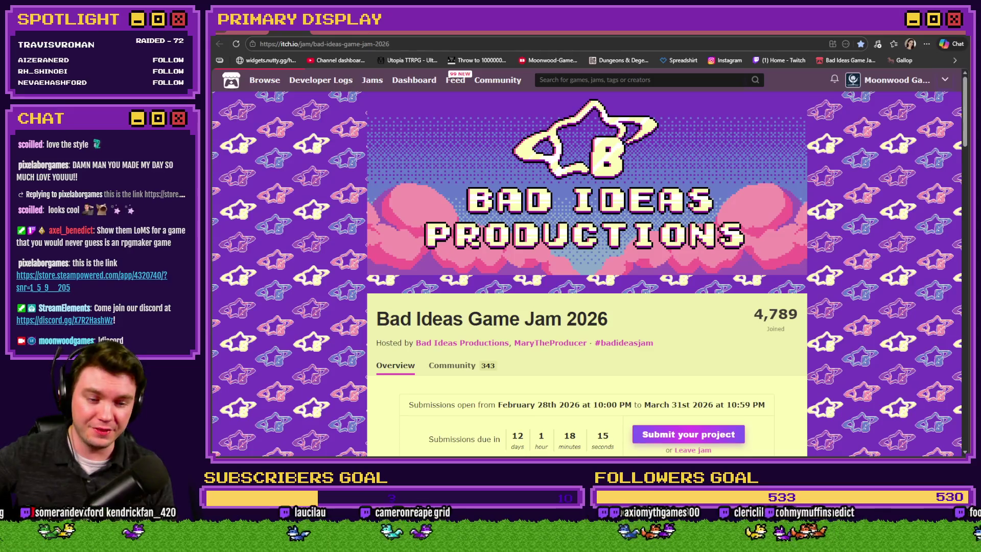
pyautogui.hotkey('alt', 'Tab')
pyautogui.click(771, 51)
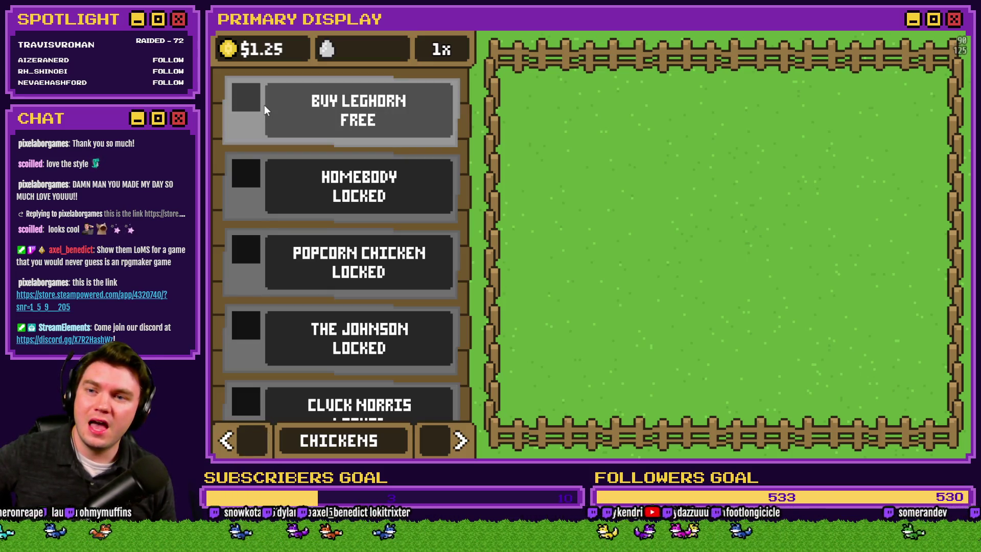
# Unlock the free Leghorn from its crate, close the playtest, and open the developer's itch.io profile.
pyautogui.click(268, 107)
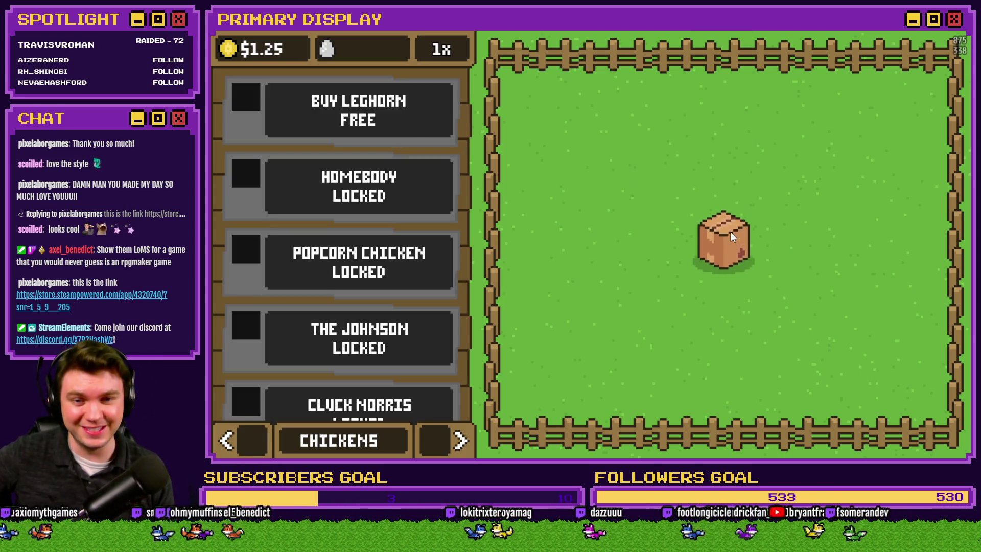
pyautogui.click(723, 248)
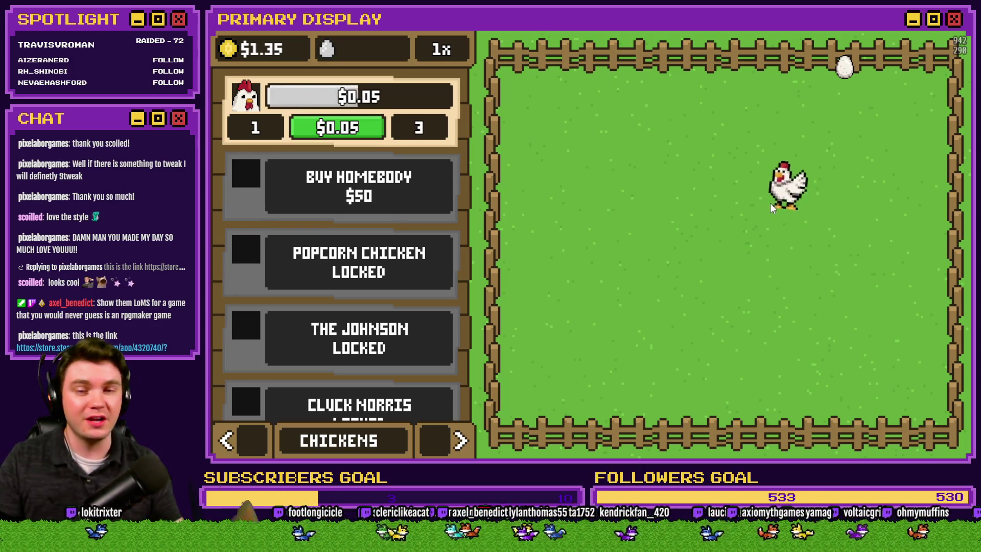
pyautogui.hotkey('alt', 'F4')
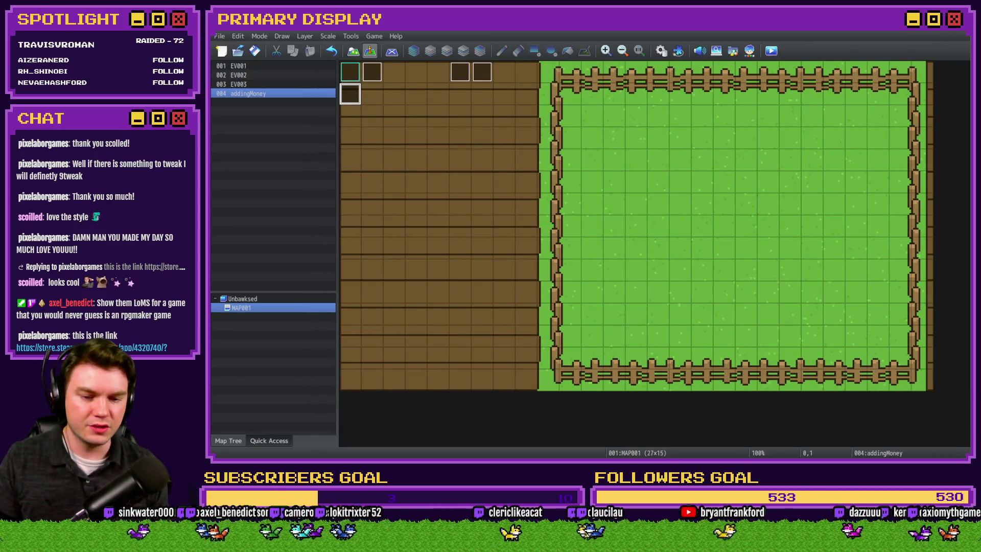
pyautogui.hotkey('alt', 'Tab')
pyautogui.click(896, 79)
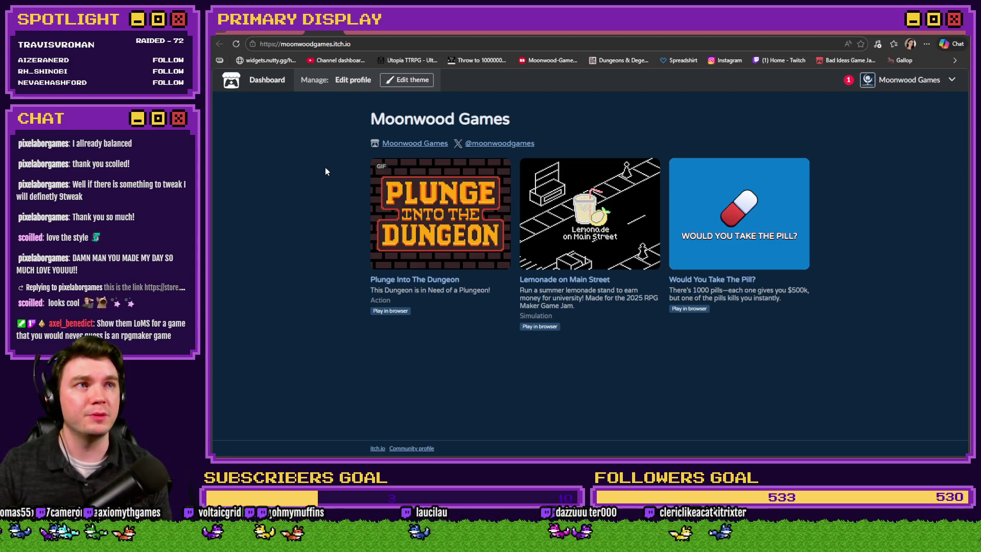
# Play Would You Take The Pill to 102 pills, cash out $51,000,000, then open the developer's games list.
pyautogui.click(715, 225)
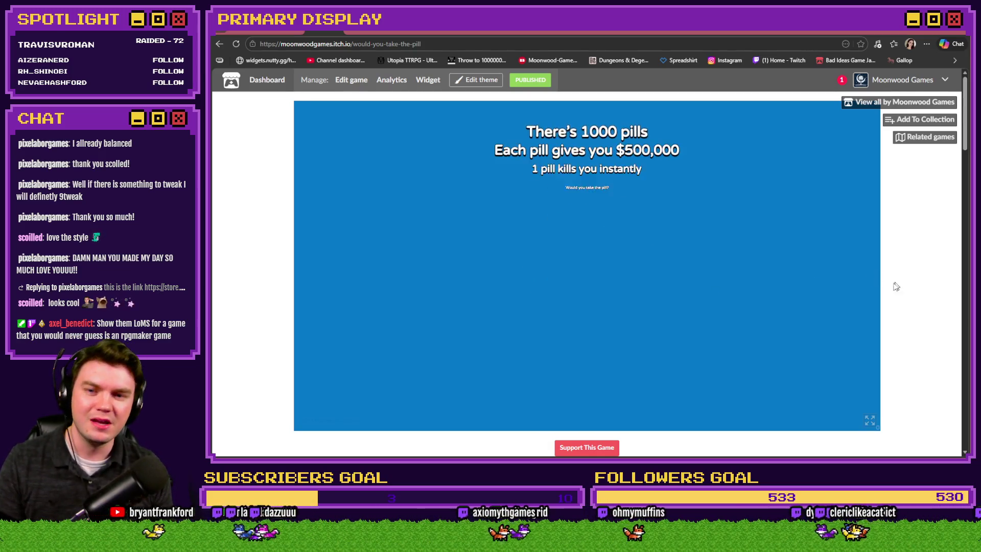
pyautogui.click(625, 284)
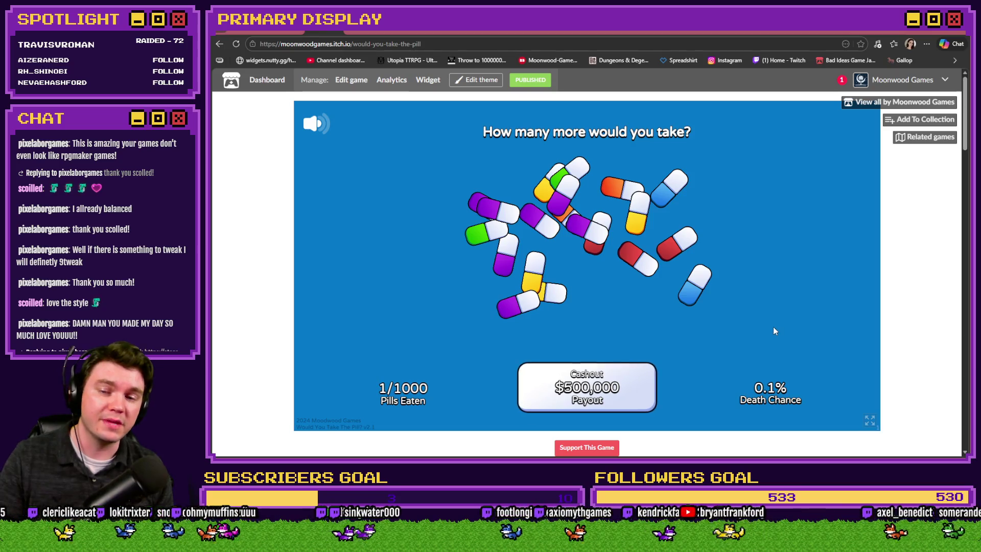
pyautogui.moveTo(694, 284)
pyautogui.mouseDown()
pyautogui.moveTo(546, 190)
pyautogui.moveTo(587, 244)
pyautogui.moveTo(561, 215)
pyautogui.moveTo(588, 230)
pyautogui.moveTo(611, 213)
pyautogui.moveTo(457, 220)
pyautogui.moveTo(510, 286)
pyautogui.moveTo(598, 219)
pyautogui.moveTo(698, 160)
pyautogui.moveTo(564, 246)
pyautogui.mouseUp()
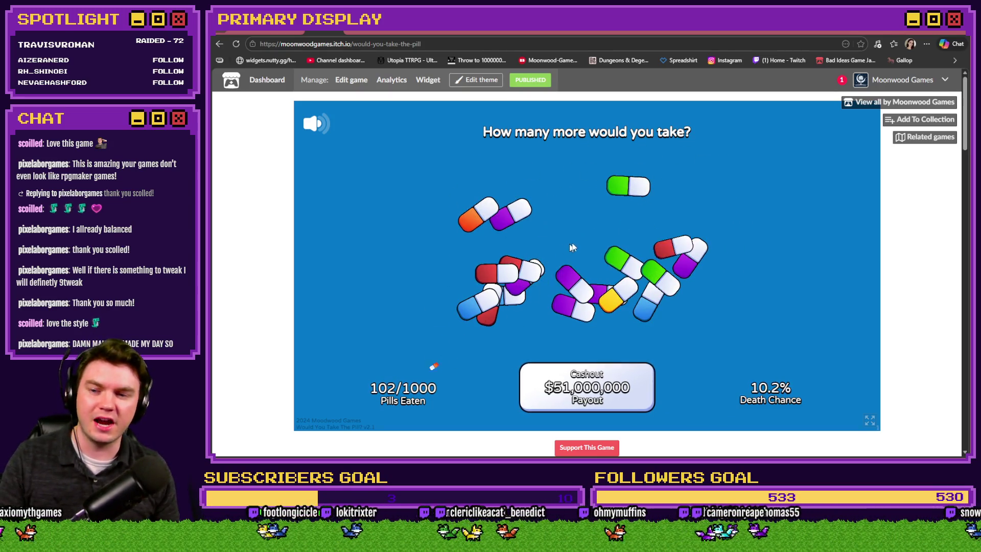
pyautogui.click(584, 397)
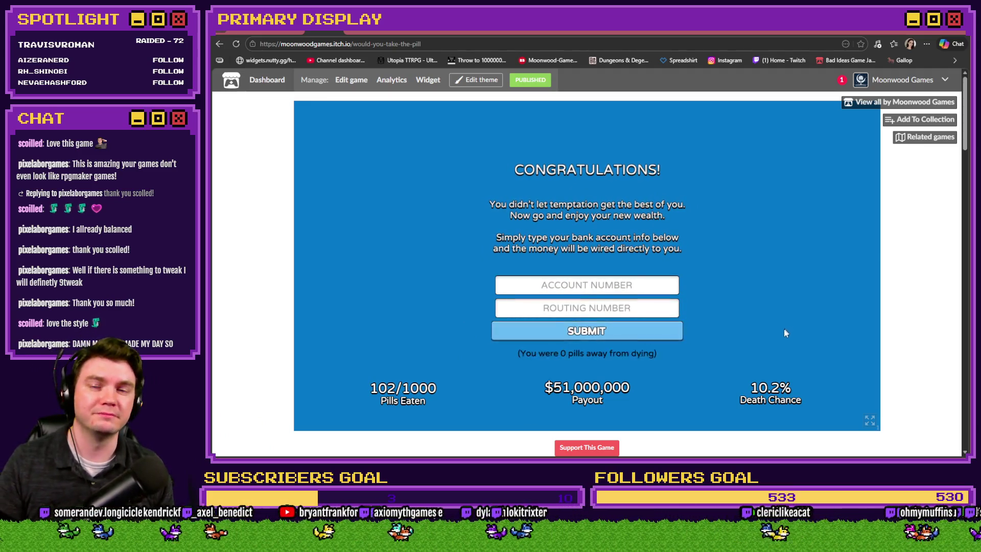
pyautogui.click(611, 310)
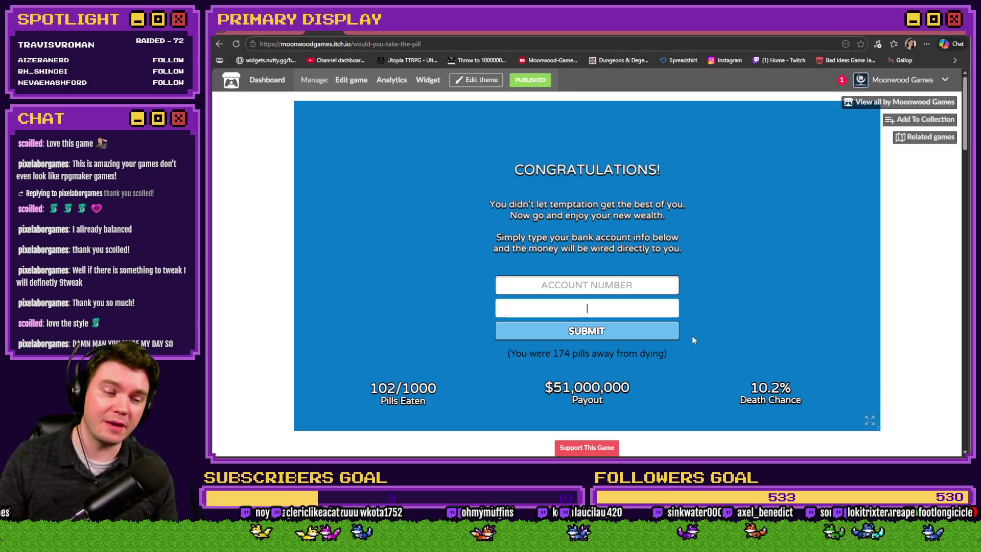
pyautogui.click(897, 104)
pyautogui.click(522, 177)
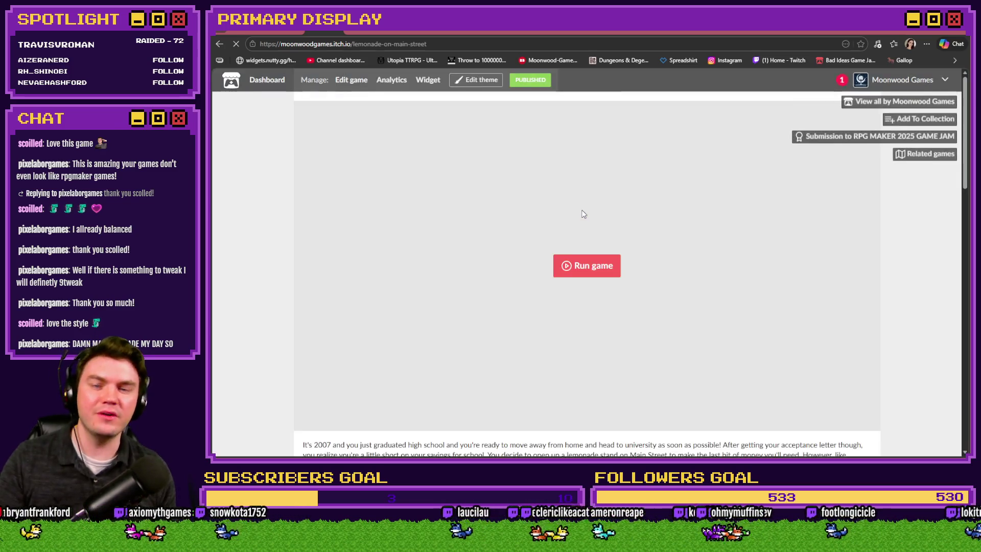
pyautogui.click(893, 141)
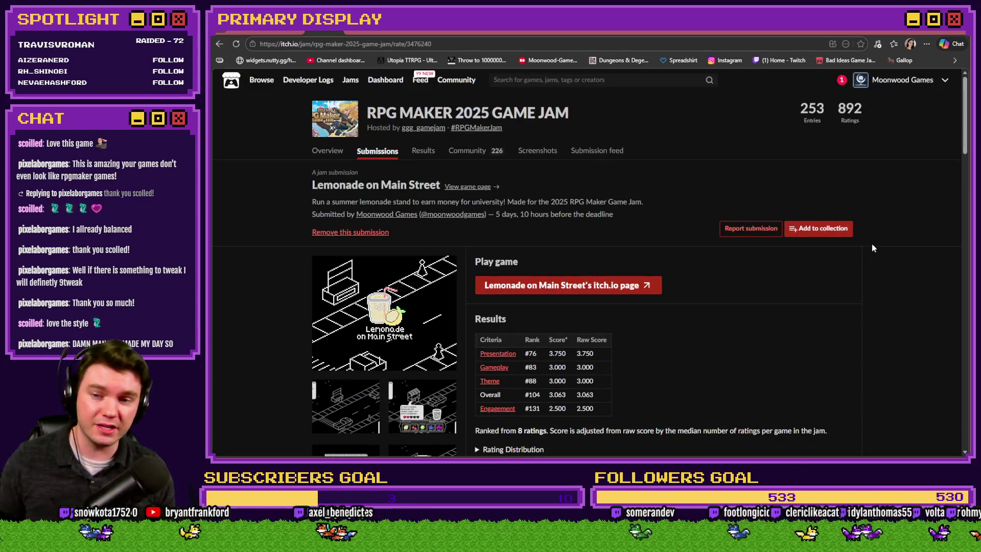
pyautogui.click(435, 116)
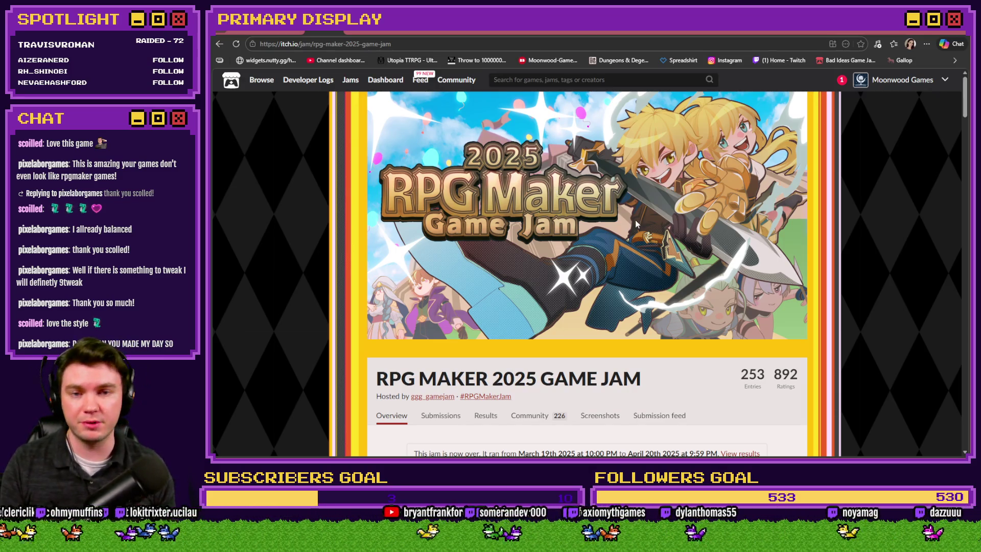
pyautogui.hotkey('ctrl', 'l')
pyautogui.write('bad ideas')
pyautogui.press('Return')
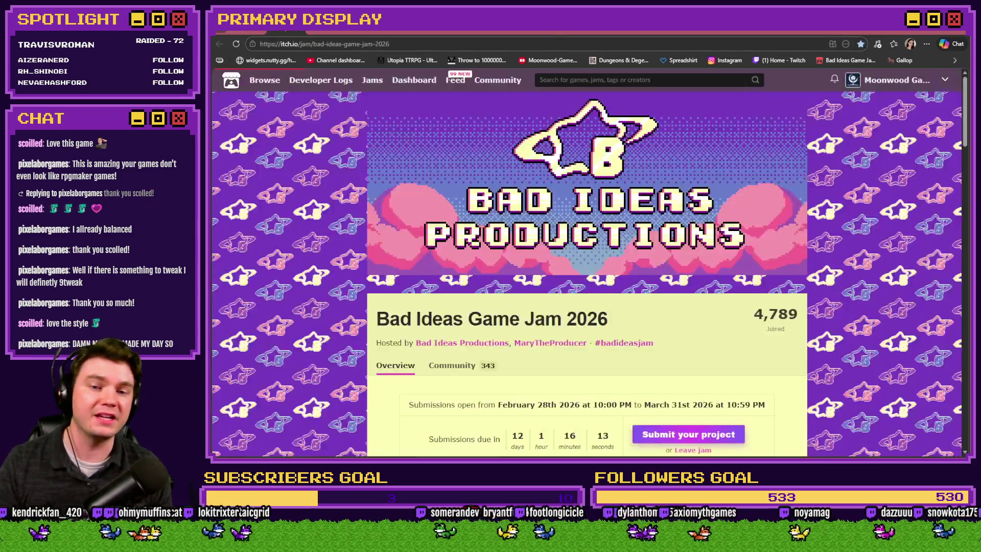
pyautogui.hotkey('ctrl', 'w')
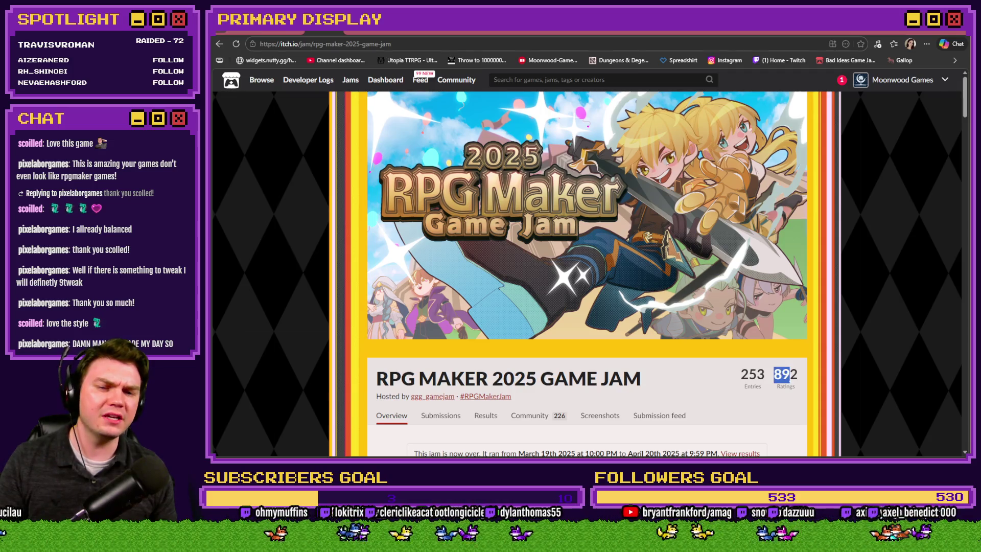
pyautogui.moveTo(743, 378); pyautogui.dragTo(753, 375)
pyautogui.hotkey('alt', 'Left')
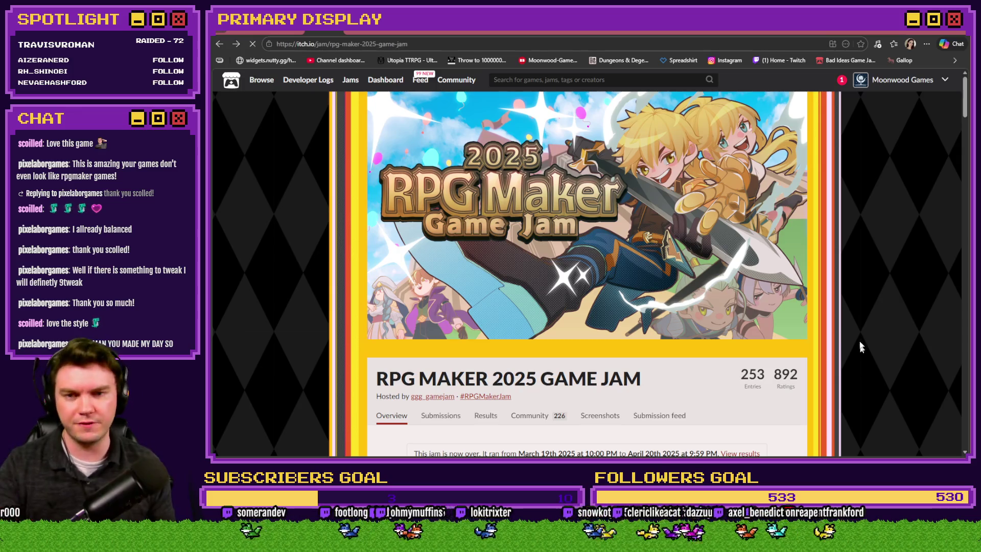
pyautogui.hotkey('alt', 'Left')
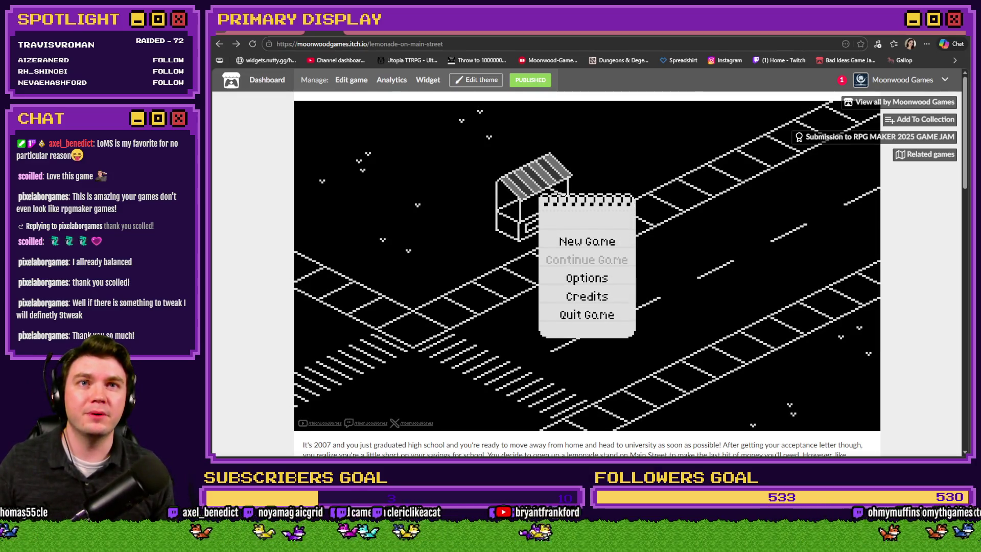
# Start a new Lemonade on Main Street game, getting past the acceptance letter and title card.
pyautogui.click(597, 247)
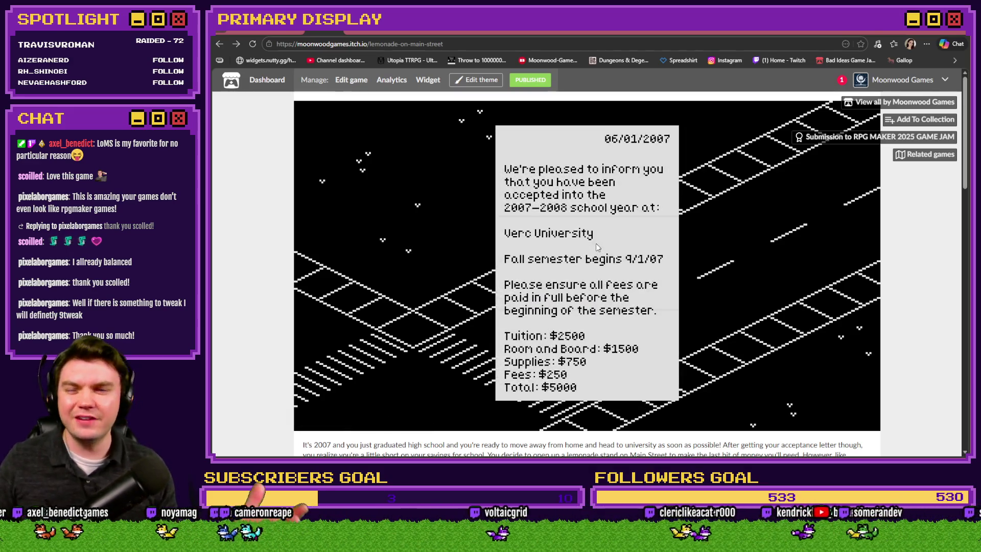
pyautogui.click(700, 269)
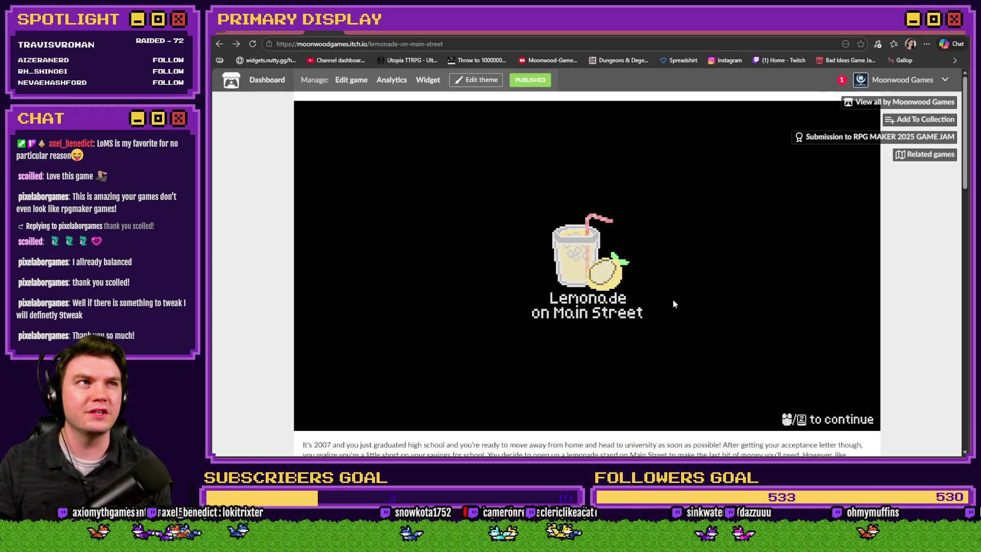
pyautogui.click(672, 298)
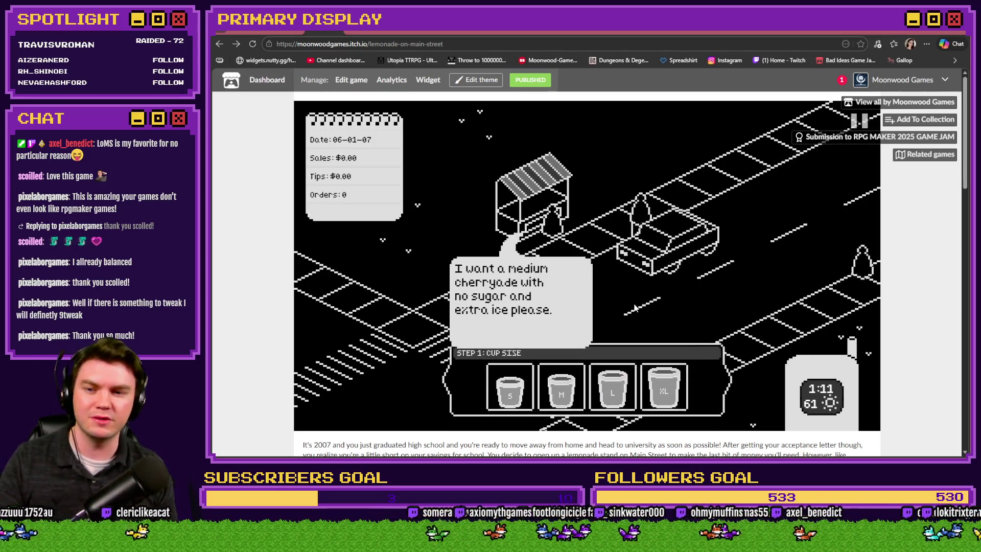
# Serve a medium Cherryade with extra ice priced at $3.98.
pyautogui.click(562, 392)
pyautogui.click(535, 393)
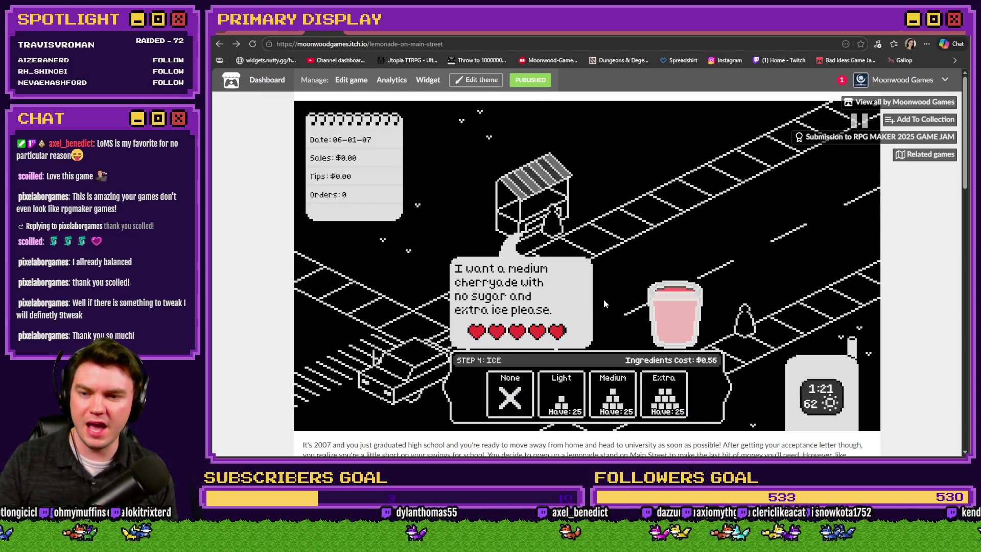
pyautogui.click(664, 393)
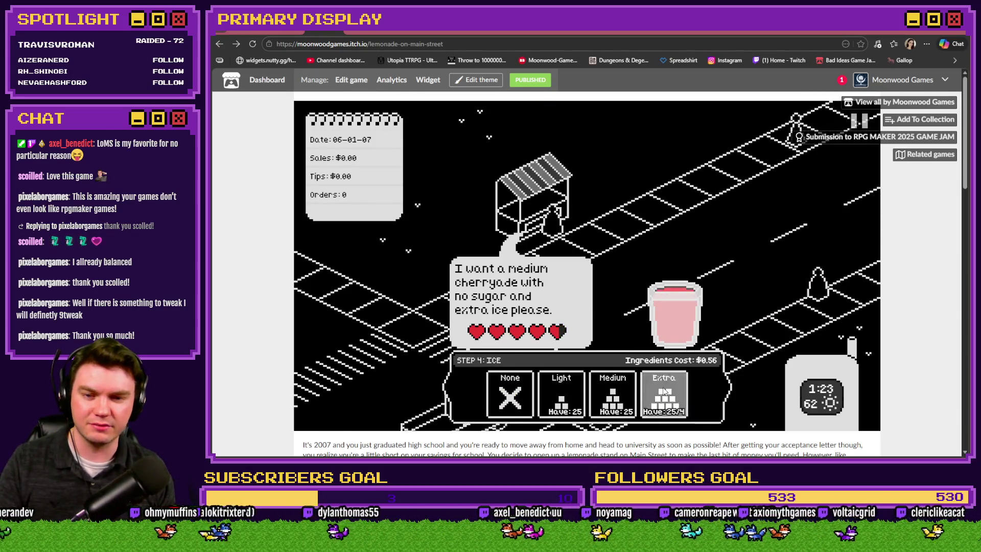
pyautogui.moveTo(588, 403); pyautogui.dragTo(611, 403)
pyautogui.click(680, 404)
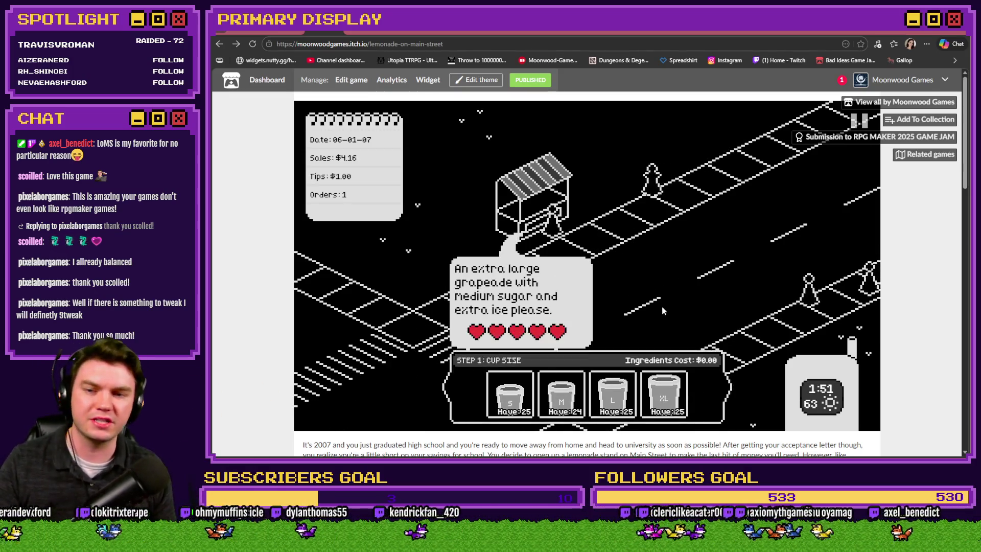
# Choose an extra-large cup for the grapeade, then open the Plunge Into the Dungeon page.
pyautogui.click(664, 395)
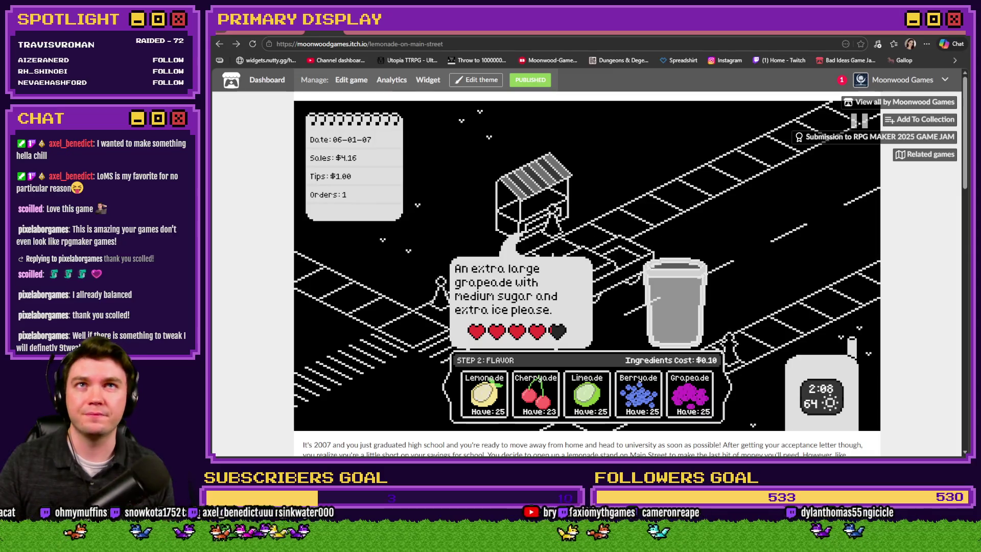
pyautogui.click(892, 80)
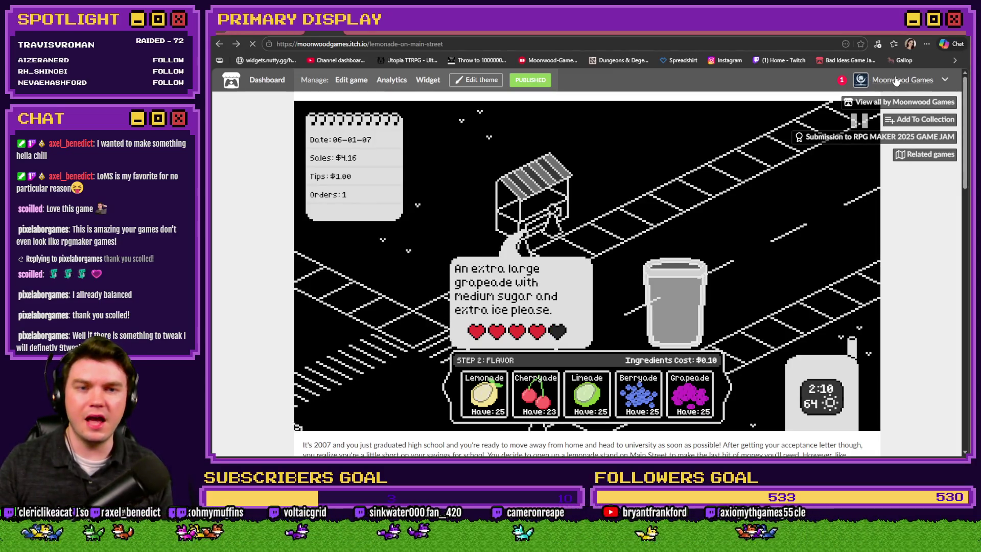
pyautogui.click(470, 209)
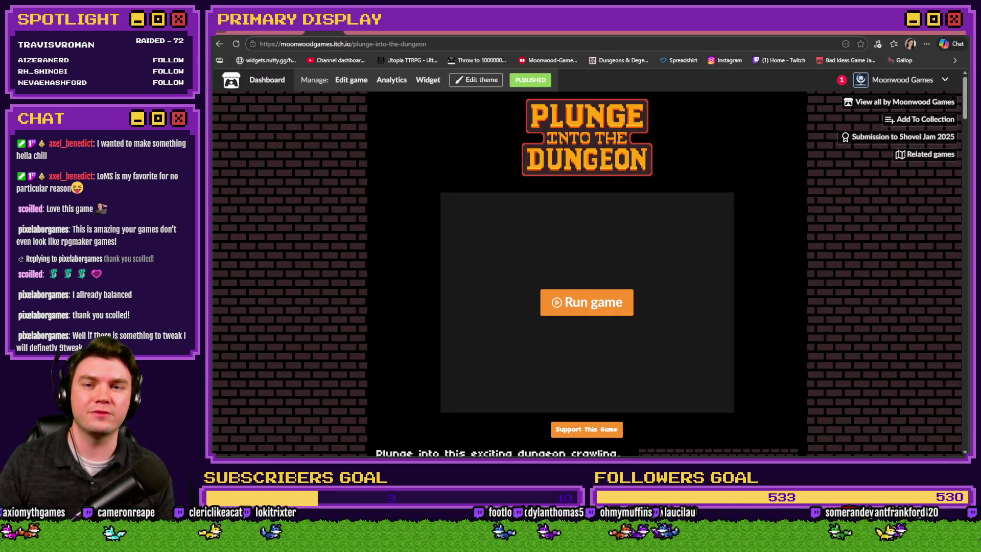
# Run Plunge Into the Dungeon and steer the hero with arrow keys to a 1225 score.
pyautogui.click(571, 304)
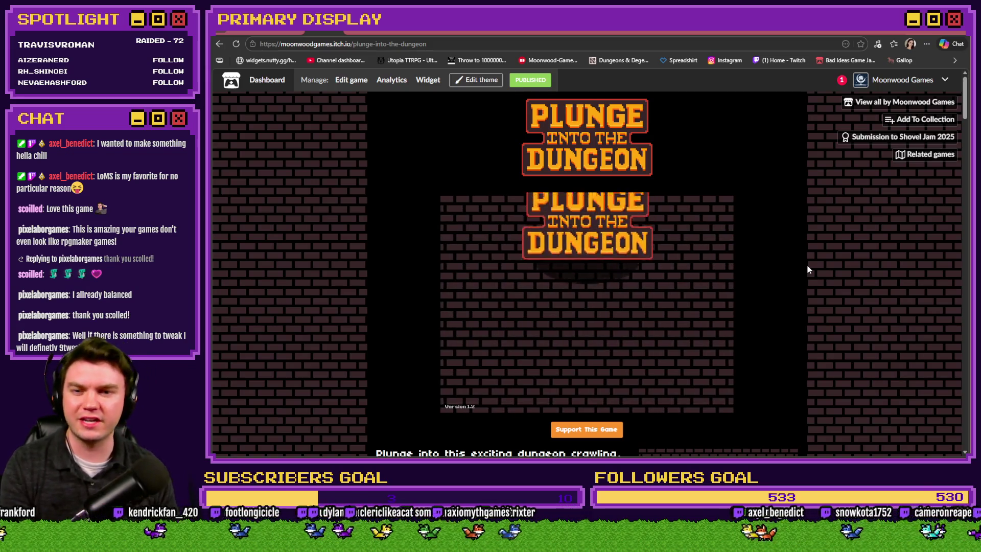
pyautogui.press('Return')
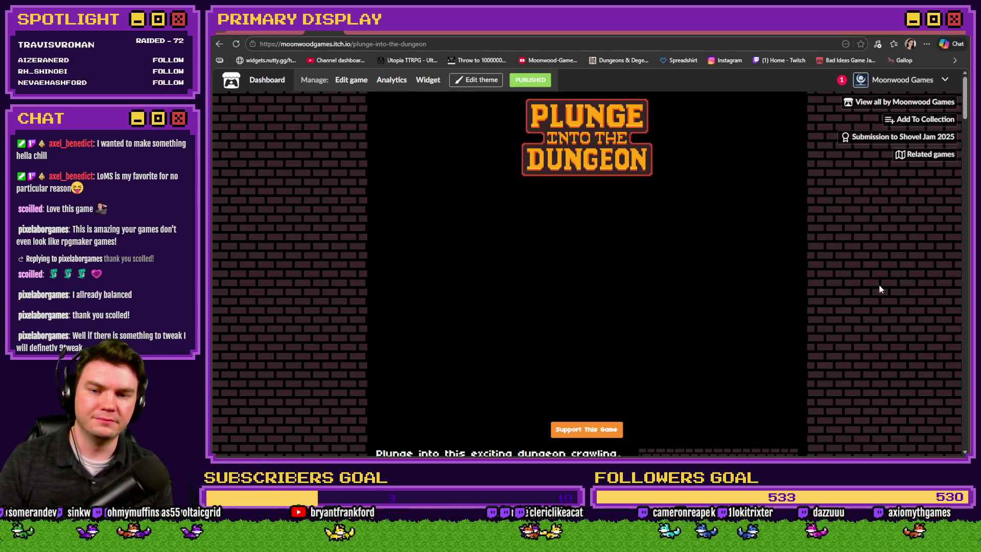
pyautogui.press('Right')
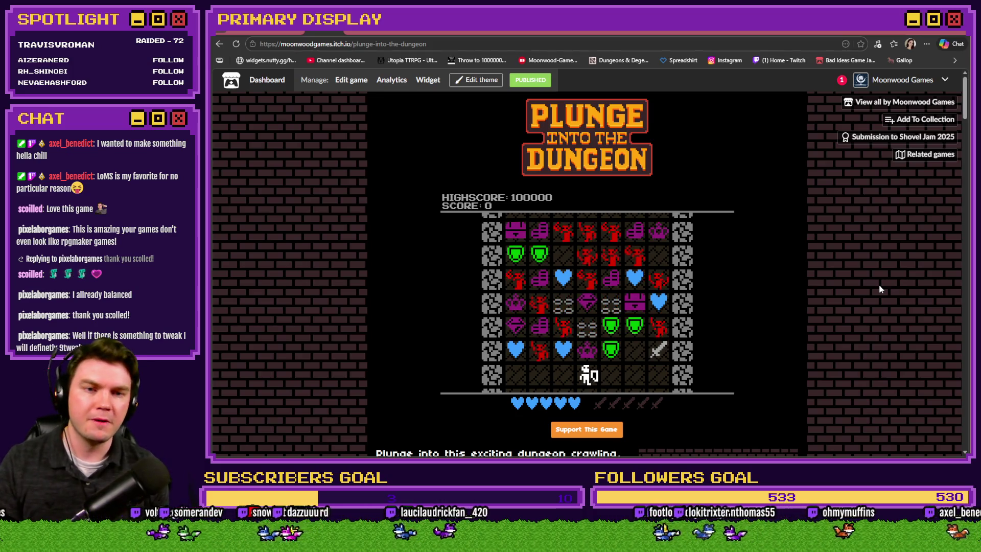
pyautogui.press('Right')
pyautogui.press('Right')
pyautogui.press('Right')
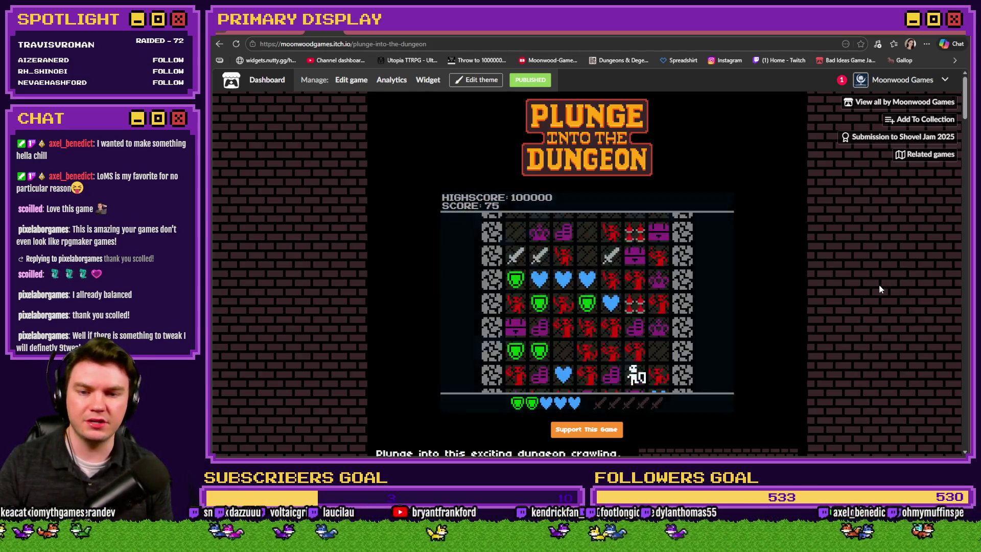
pyautogui.press('Left')
pyautogui.press('Left')
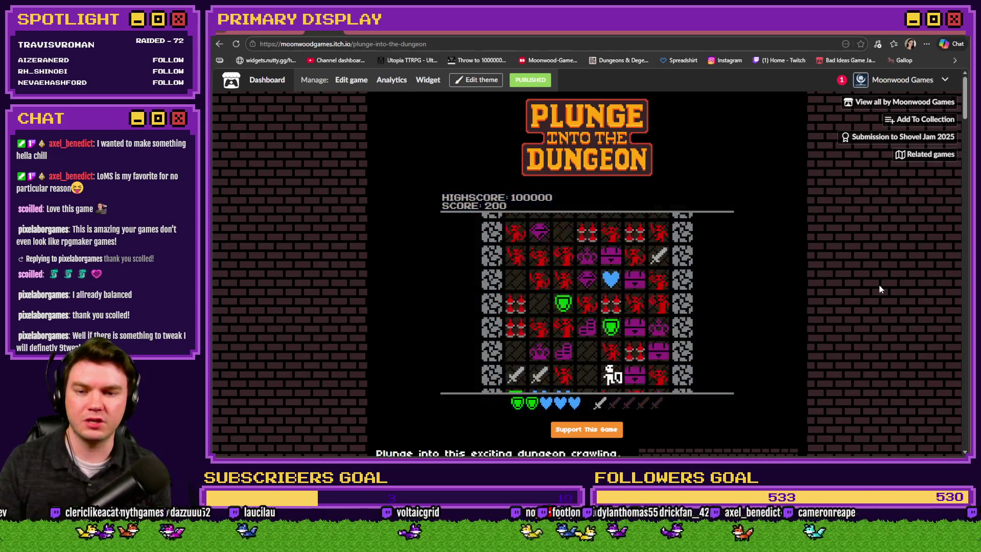
pyautogui.press('Up')
pyautogui.press('Up')
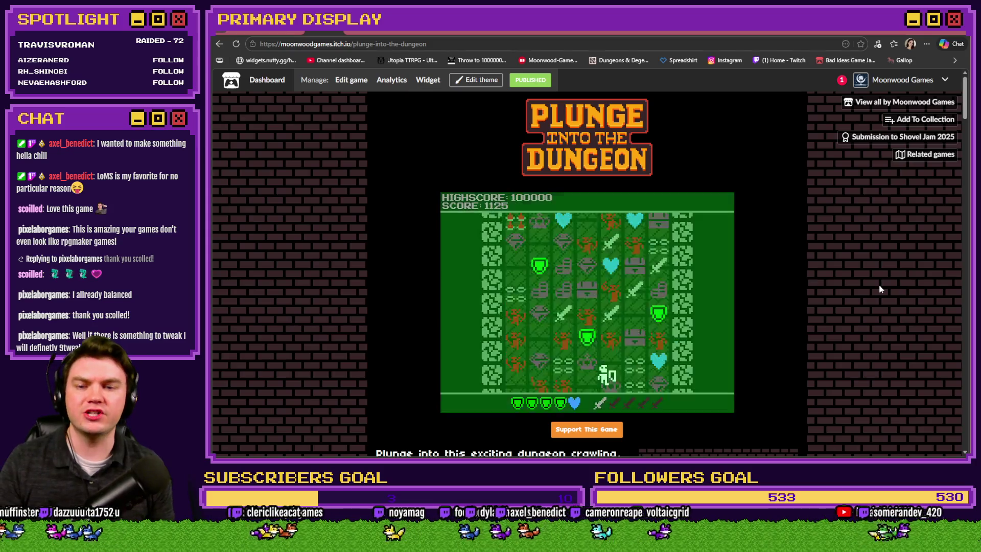
pyautogui.press('Right')
pyautogui.press('Right')
# Scroll the game page, then switch to the Bad Ideas Game Jam 2026 page.
pyautogui.scroll(-15, 863, 284)
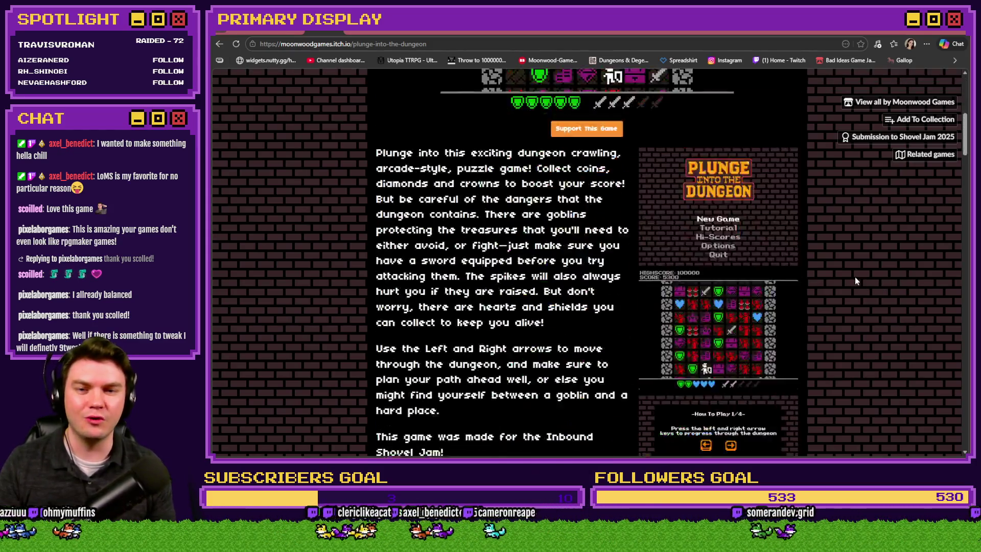
pyautogui.scroll(-3, 858, 280)
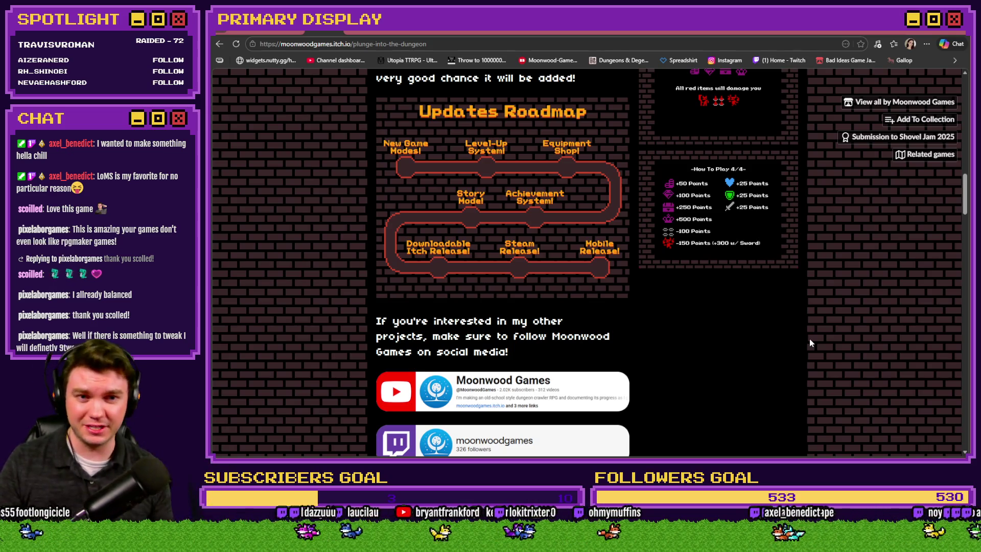
pyautogui.scroll(15, 834, 323)
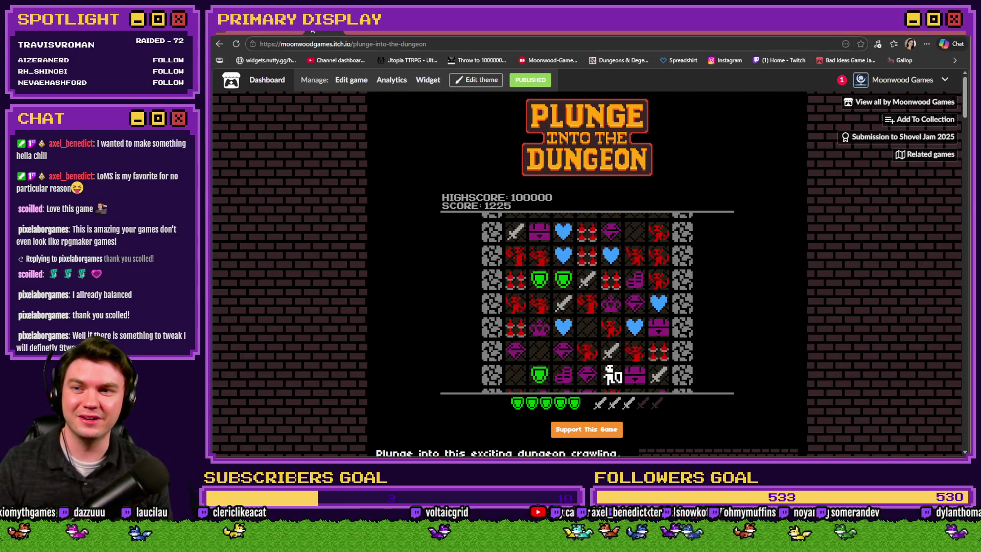
pyautogui.click(277, 28)
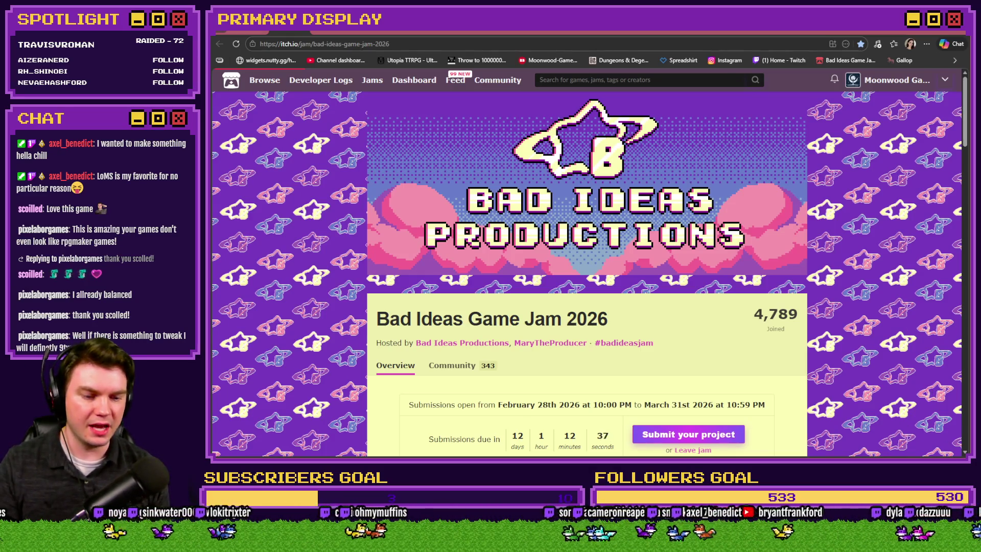
# Alt+Tab to the RPG Maker MZ map editor showing the fenced grass field map.
pyautogui.hotkey('alt', 'Tab')
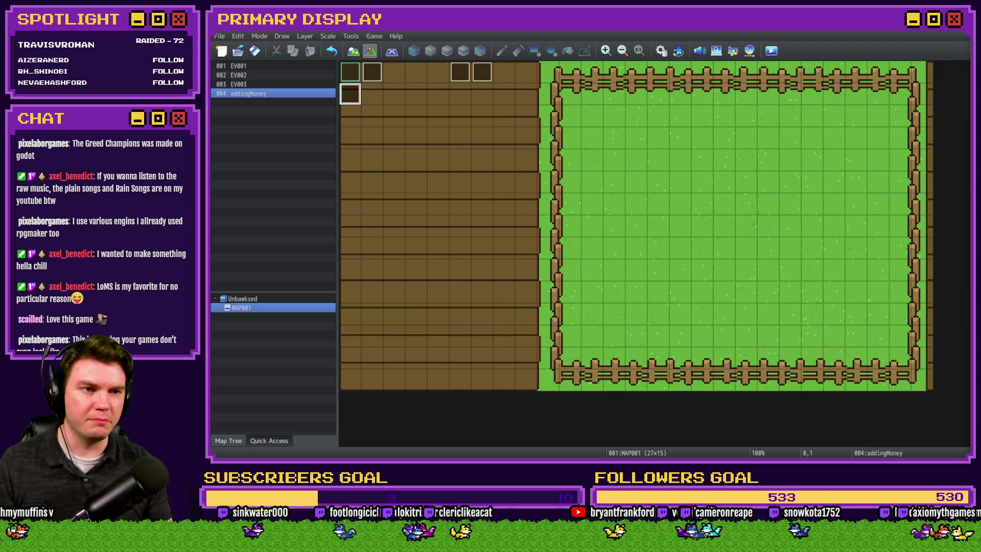
# Bring up the YouTube music channel and browse its uploaded videos.
pyautogui.doubleClick(846, 103)
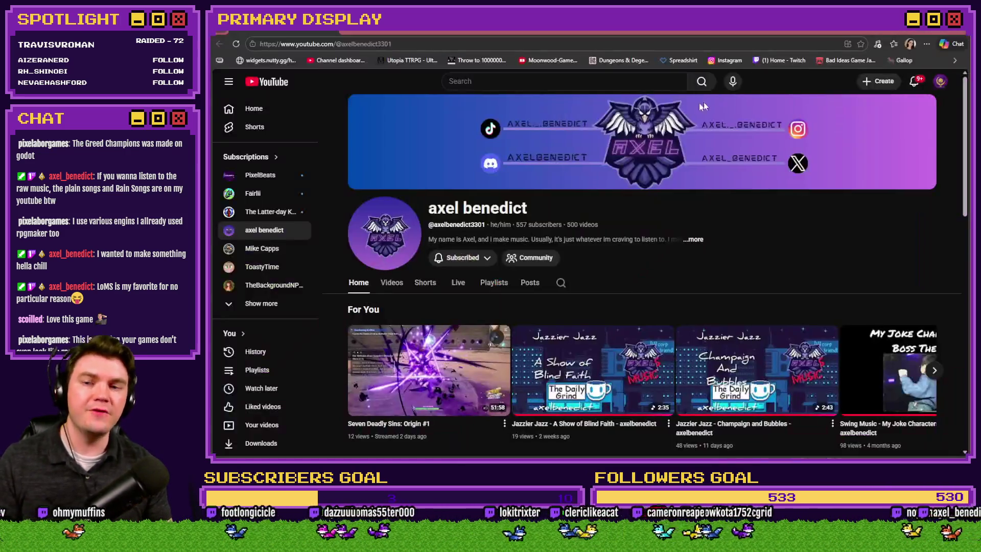
pyautogui.click(389, 283)
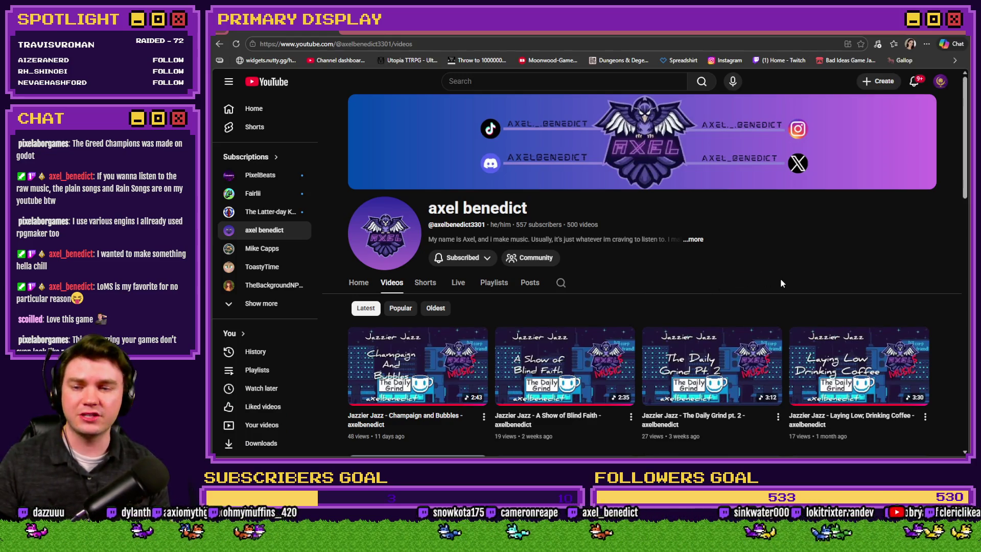
pyautogui.scroll(-5, 940, 261)
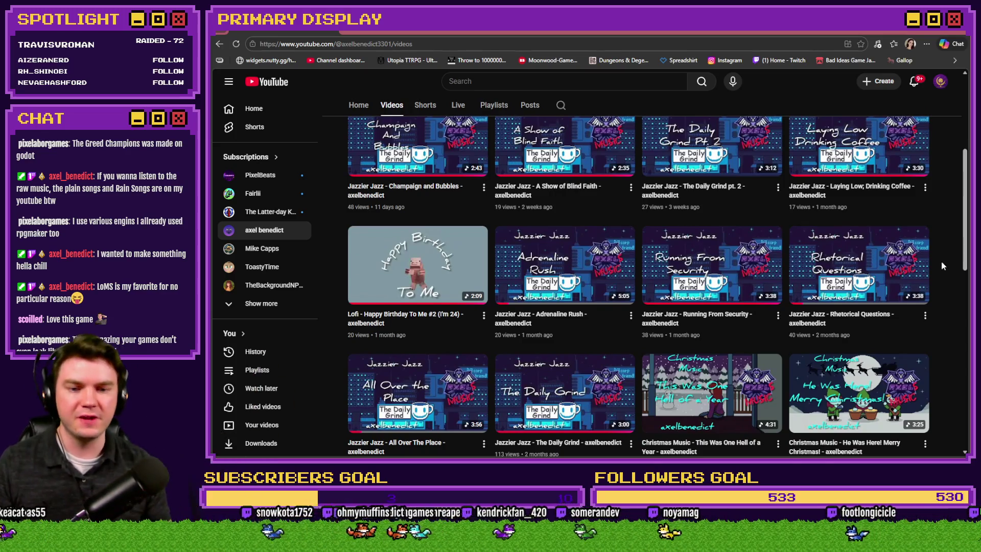
pyautogui.scroll(-10, 940, 261)
pyautogui.scroll(-9, 946, 255)
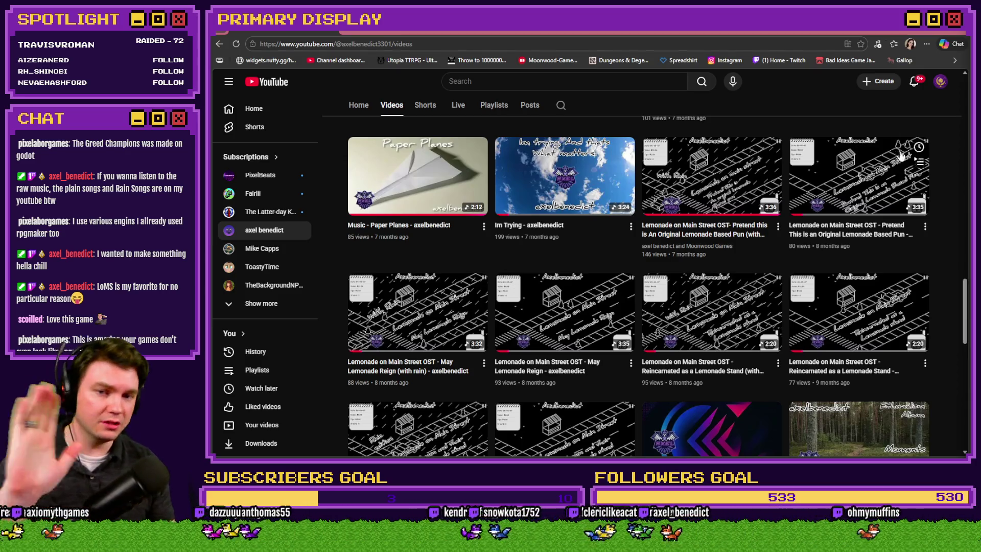
pyautogui.scroll(10, 939, 265)
pyautogui.scroll(6, 935, 308)
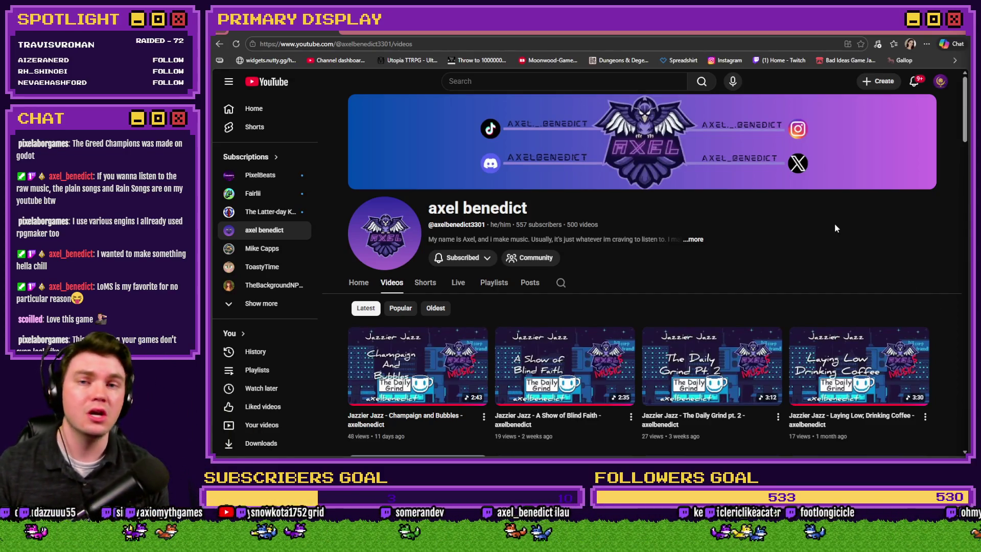
# Copy the channel's home page address and minimize the browser.
pyautogui.click(597, 43)
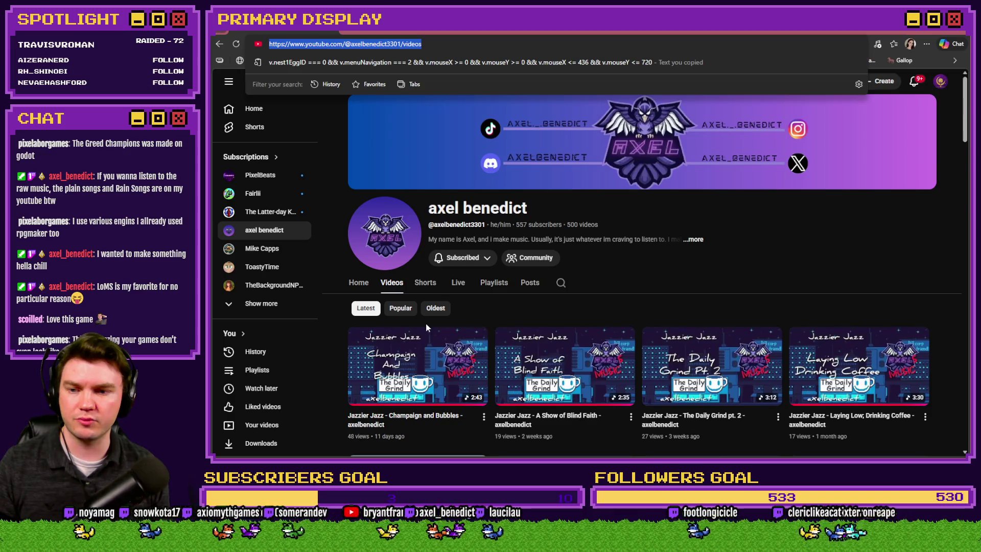
pyautogui.click(358, 282)
pyautogui.click(390, 46)
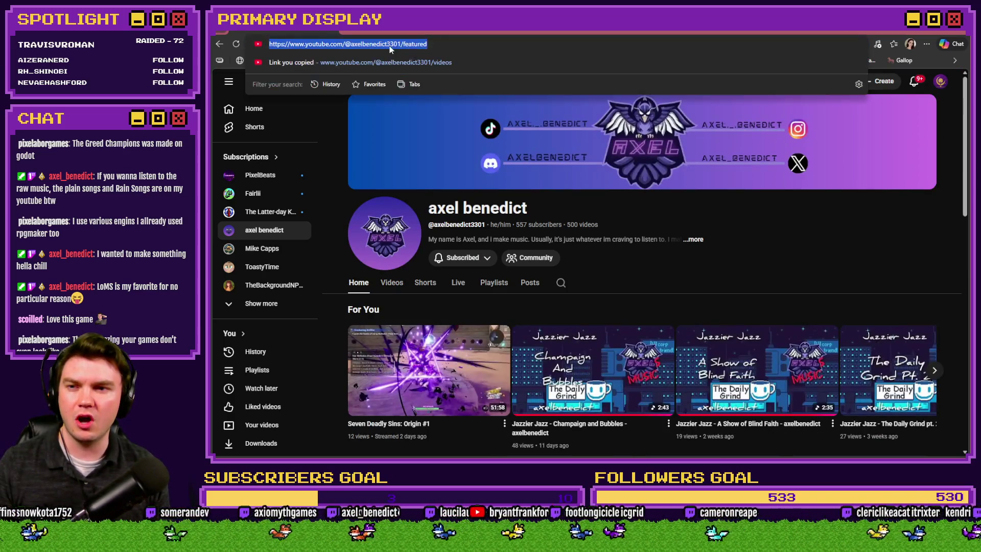
pyautogui.press('Escape')
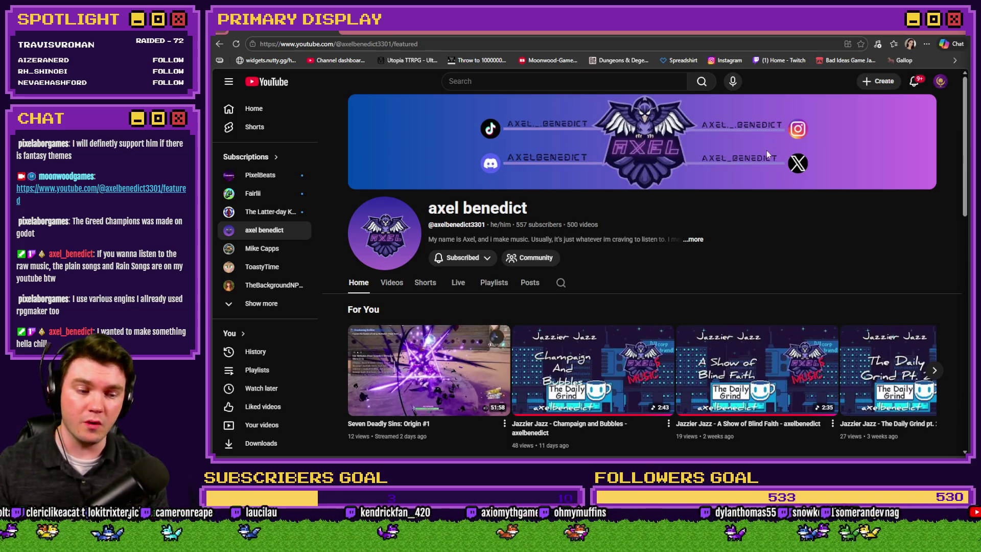
pyautogui.click(951, 31)
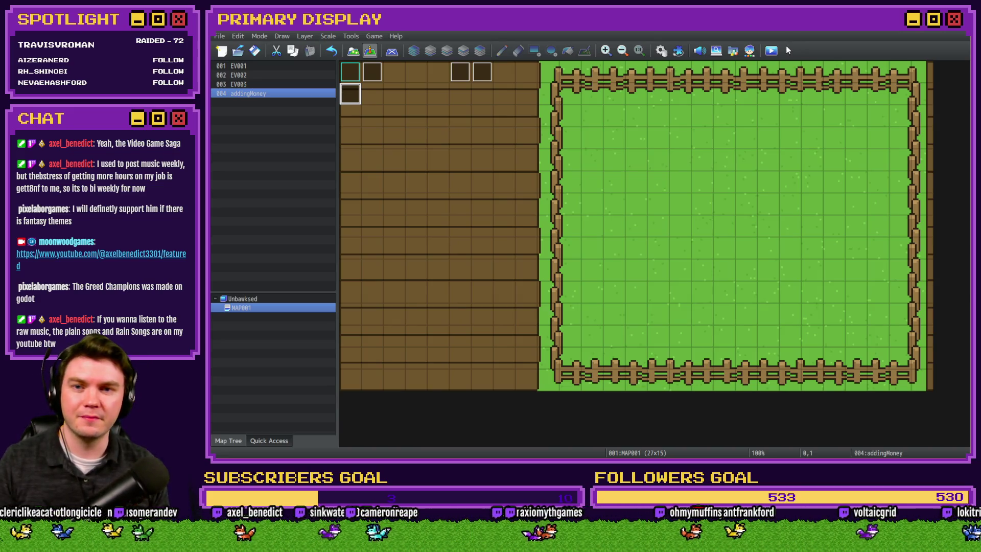
# Playtest, lay an egg into the lower-left nest on the NESTS page, close, then open the Database.
pyautogui.click(771, 50)
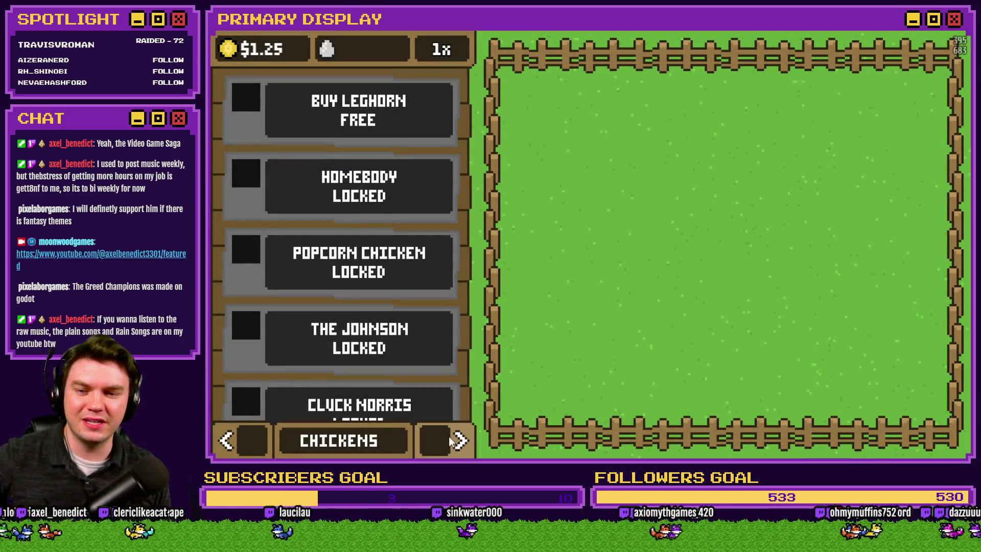
pyautogui.click(446, 442)
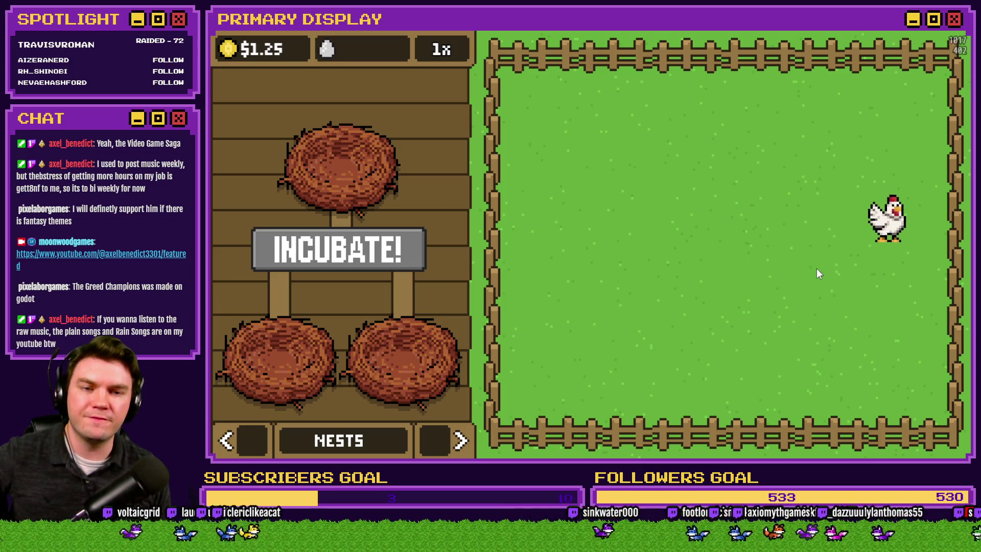
pyautogui.click(888, 244)
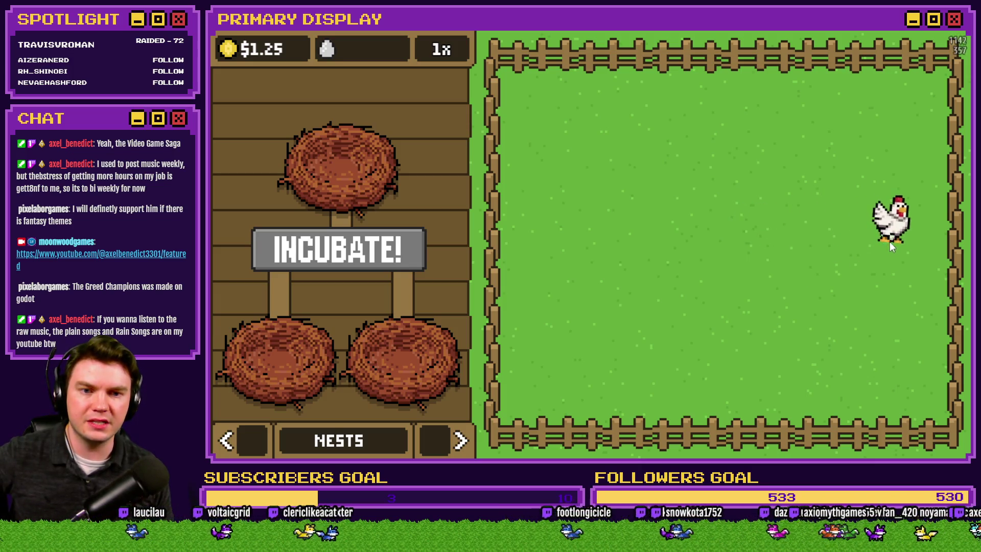
pyautogui.moveTo(891, 241)
pyautogui.mouseDown()
pyautogui.moveTo(733, 264)
pyautogui.moveTo(375, 240)
pyautogui.mouseUp()
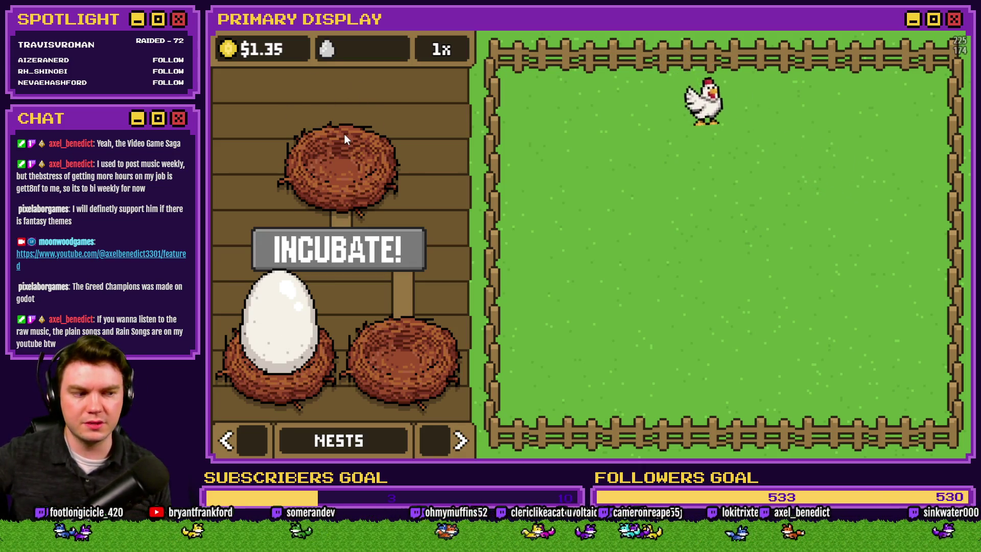
pyautogui.hotkey('alt', 'F4')
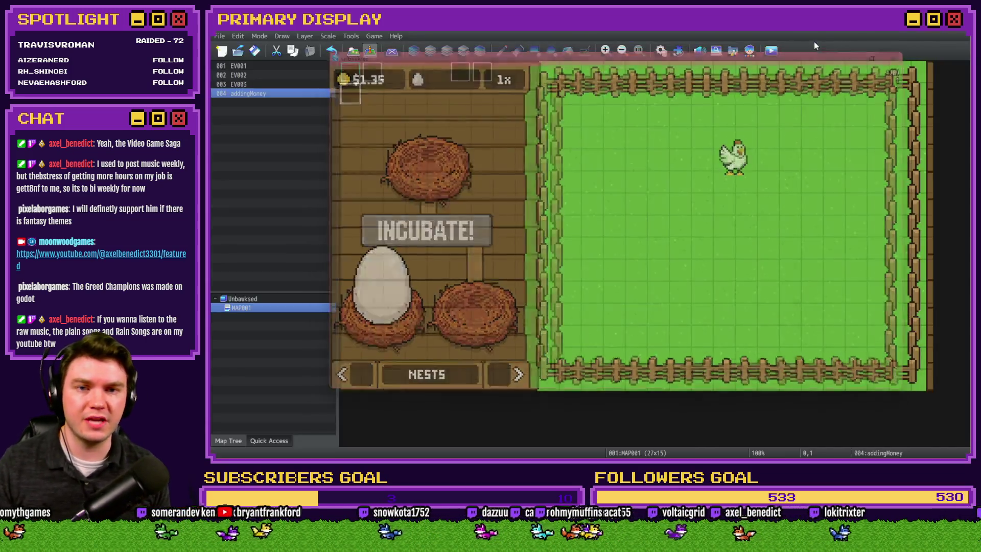
pyautogui.click(661, 50)
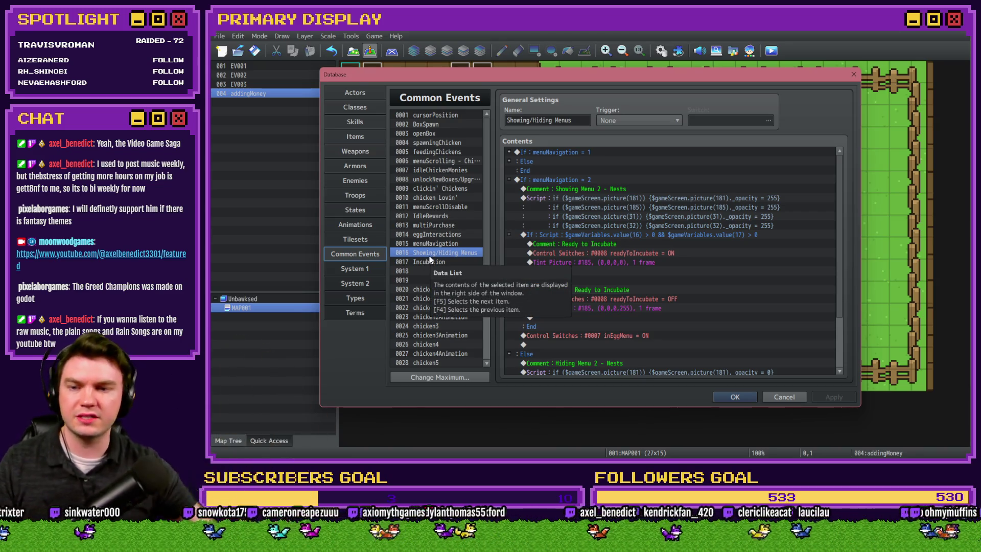
# Review the Showing/Hiding Menus lines and open Event Commands below the nest-picture script.
pyautogui.click(609, 235)
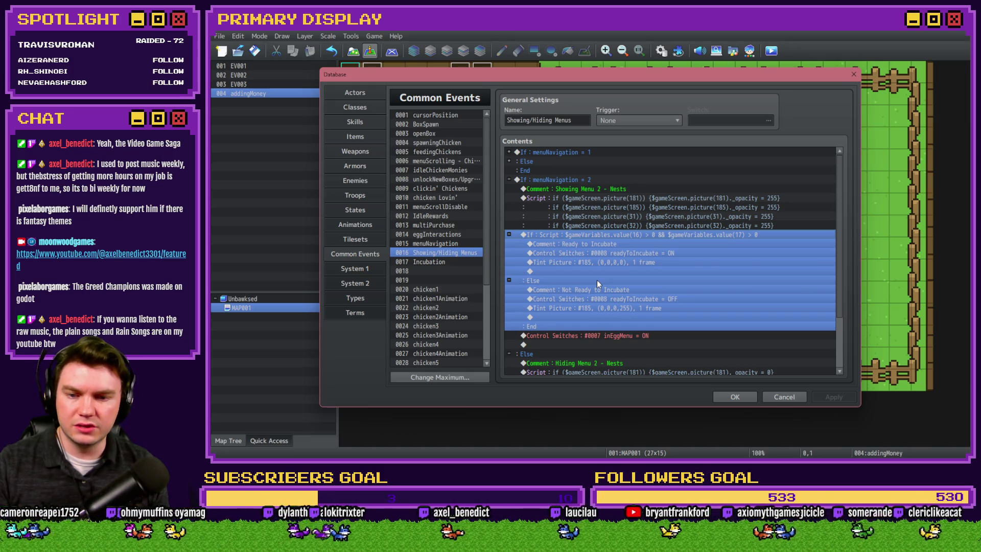
pyautogui.click(622, 336)
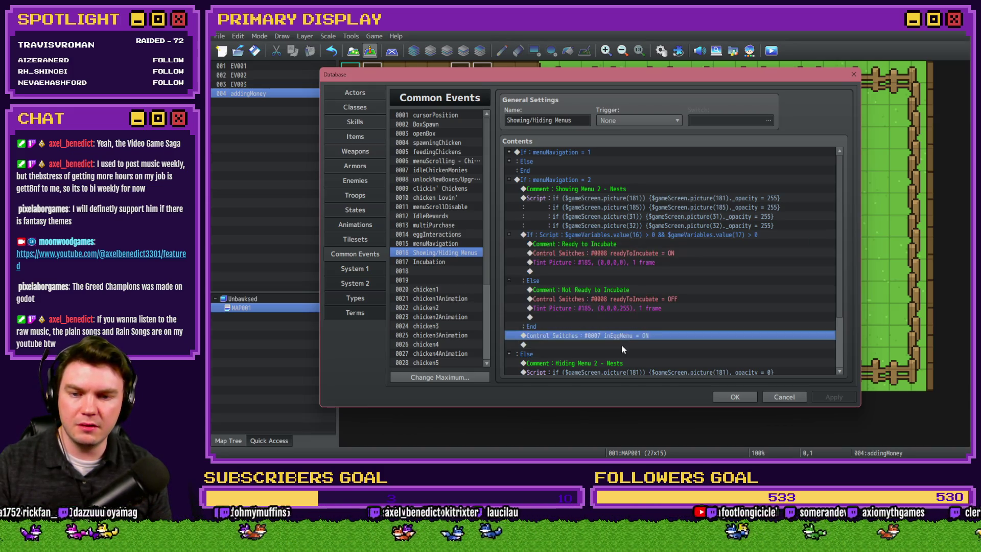
pyautogui.scroll(-2, 621, 345)
pyautogui.click(623, 299)
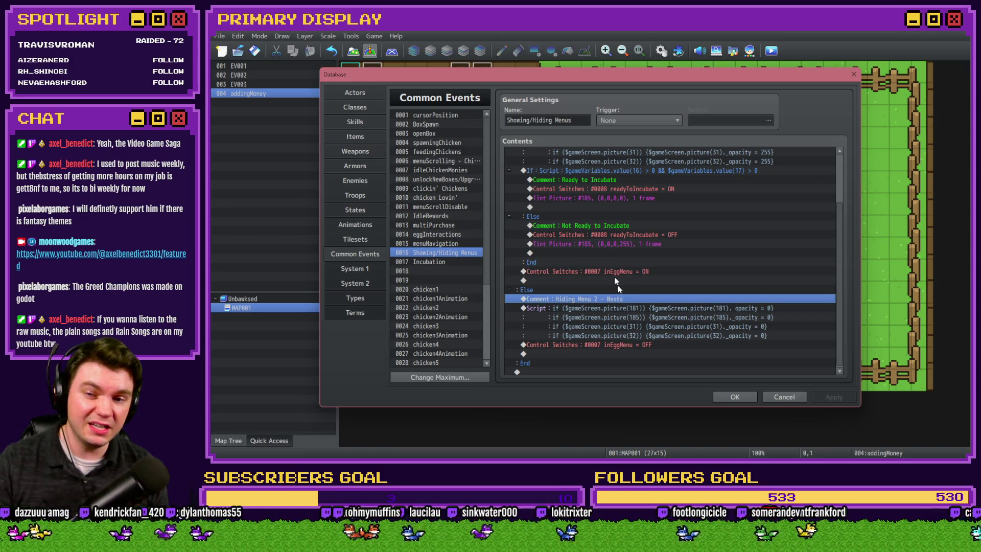
pyautogui.click(572, 181)
pyautogui.scroll(2, 548, 265)
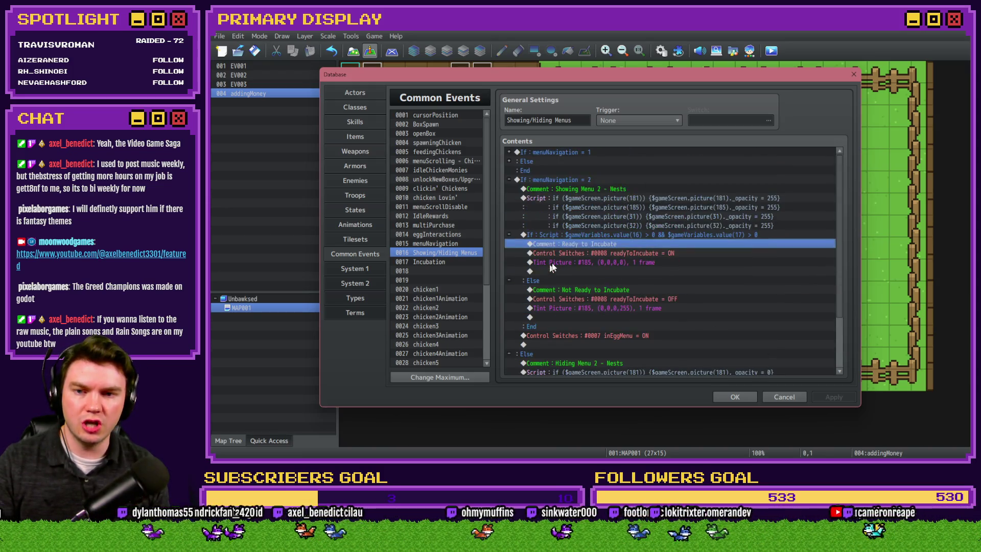
pyautogui.click(573, 196)
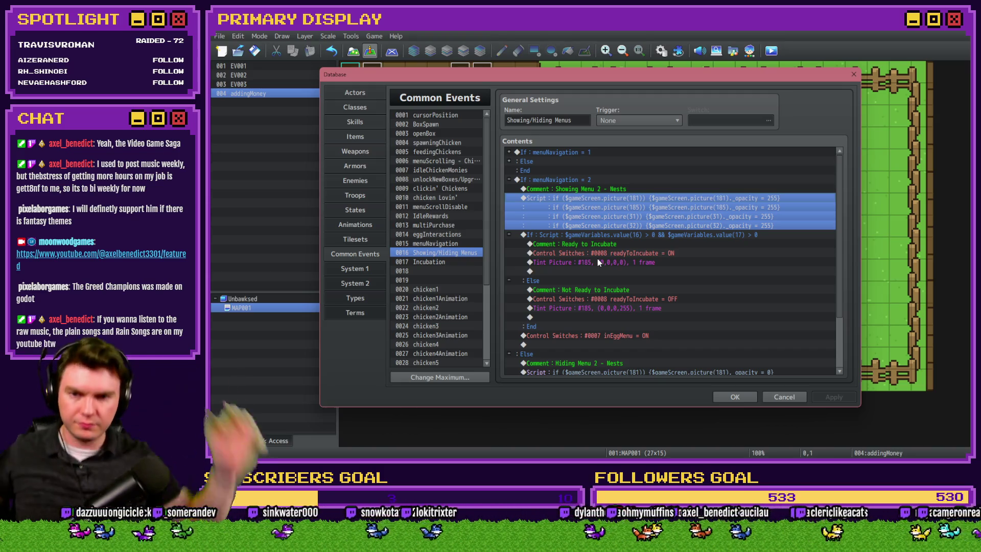
pyautogui.doubleClick(597, 272)
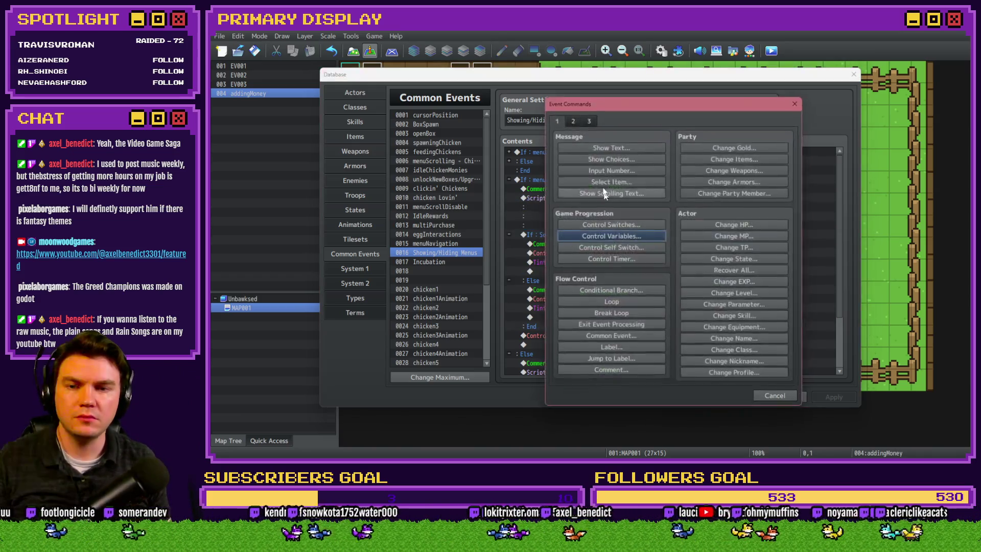
# Add a conditional branch with script $gameVariables.value(16) > 0 after the nest-picture script.
pyautogui.click(608, 300)
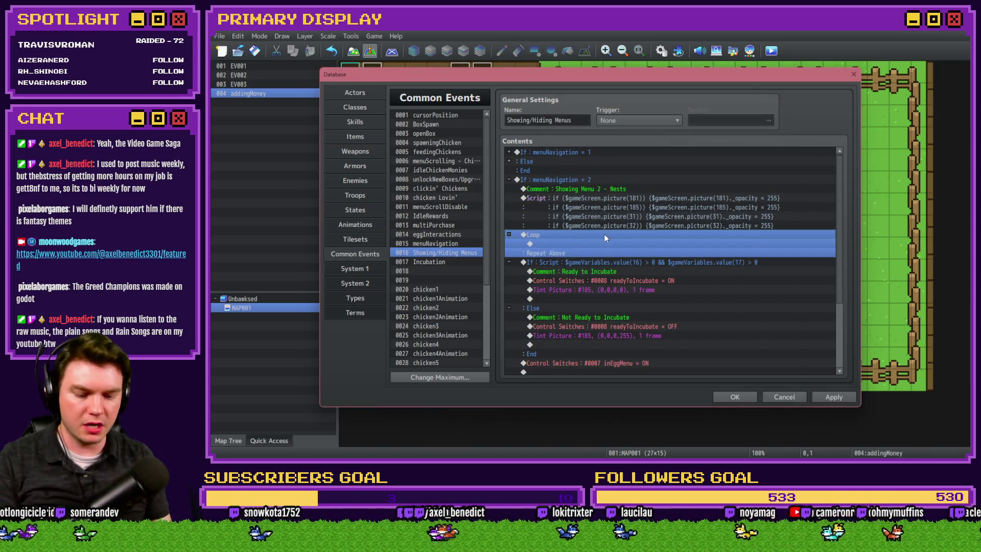
pyautogui.doubleClick(604, 234)
pyautogui.click(611, 325)
pyautogui.click(624, 183)
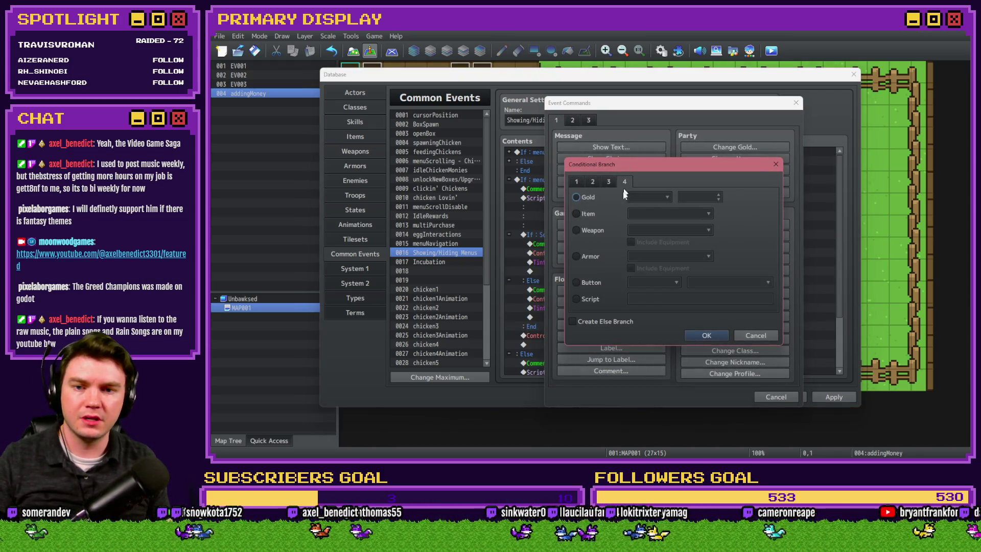
pyautogui.click(590, 299)
pyautogui.click(655, 300)
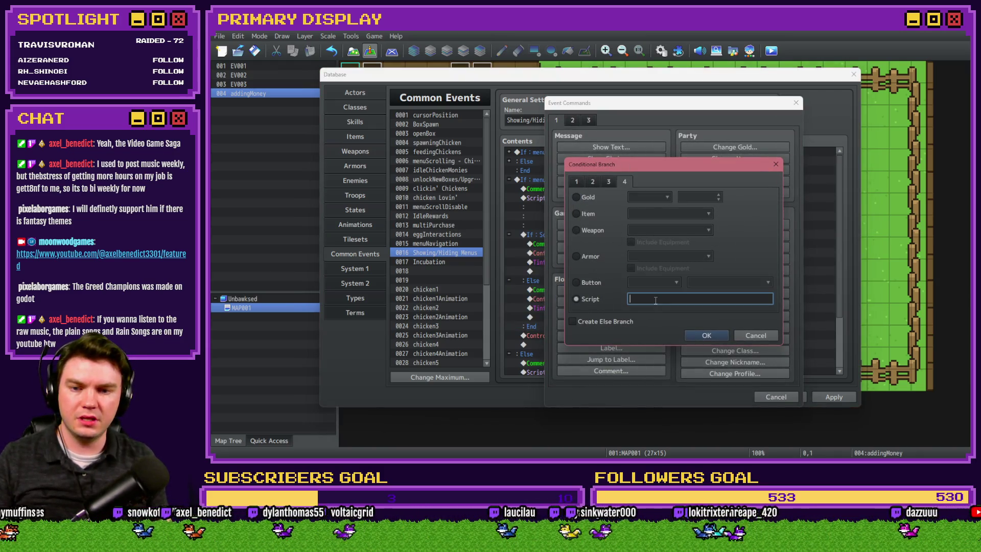
pyautogui.write('$gameVari')
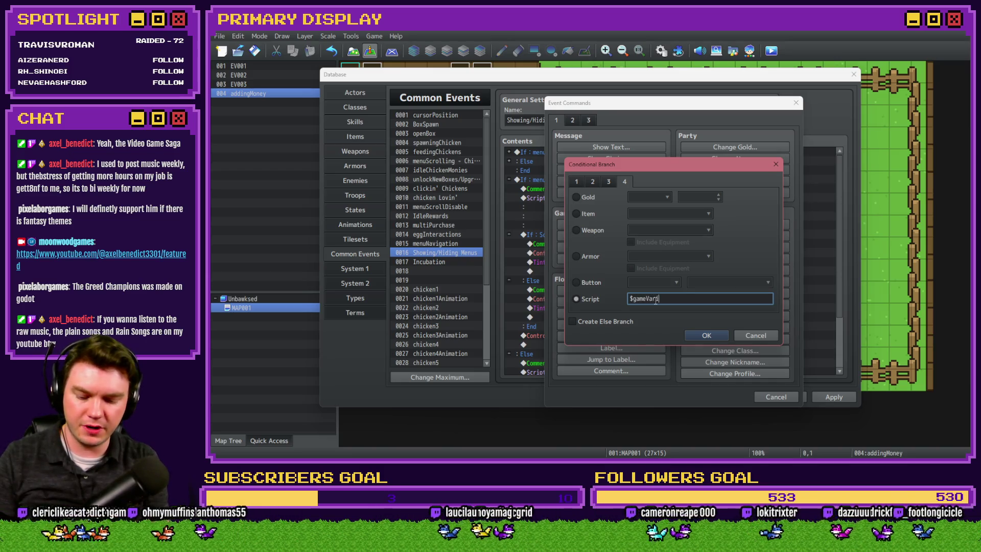
pyautogui.write('ables.value()')
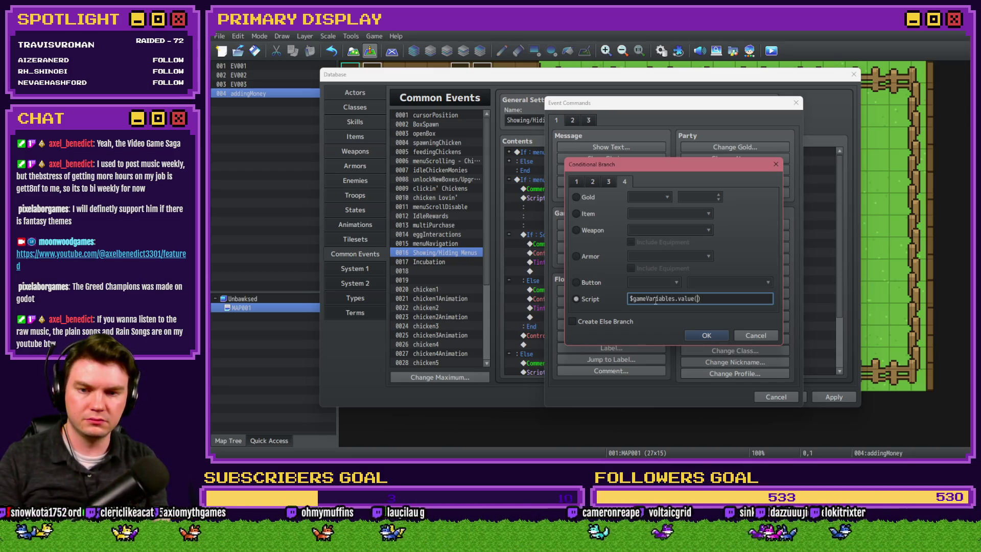
pyautogui.write('16')
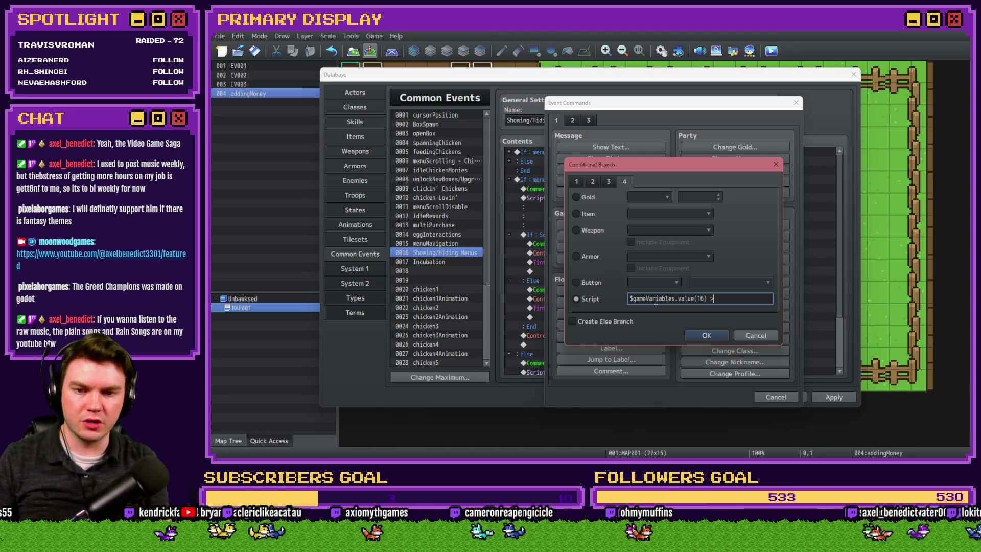
pyautogui.write('0')
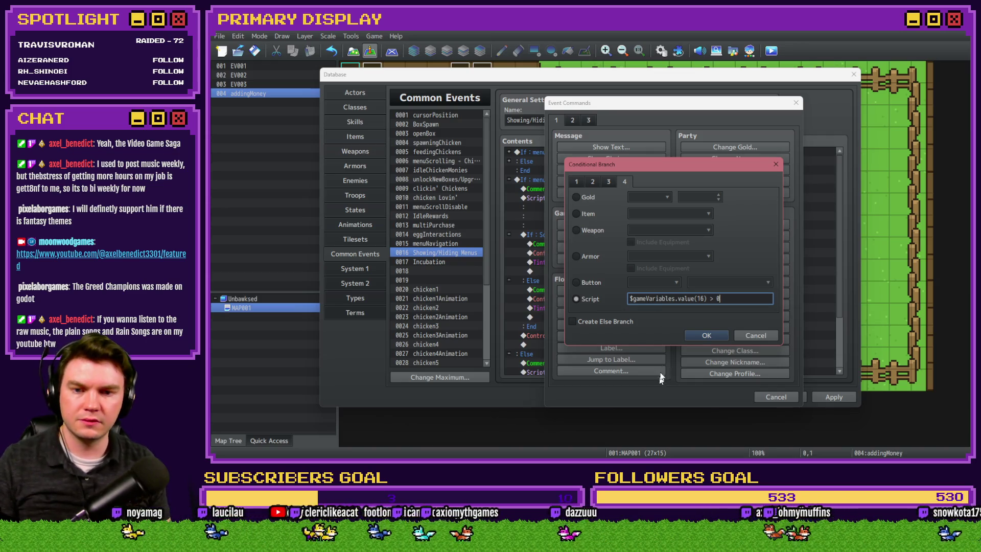
pyautogui.click(700, 335)
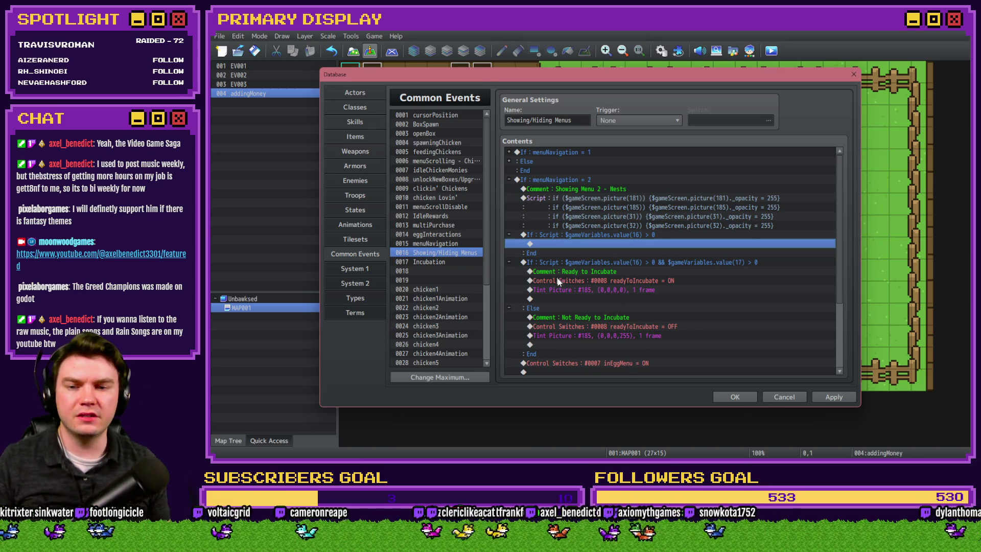
pyautogui.click(624, 237)
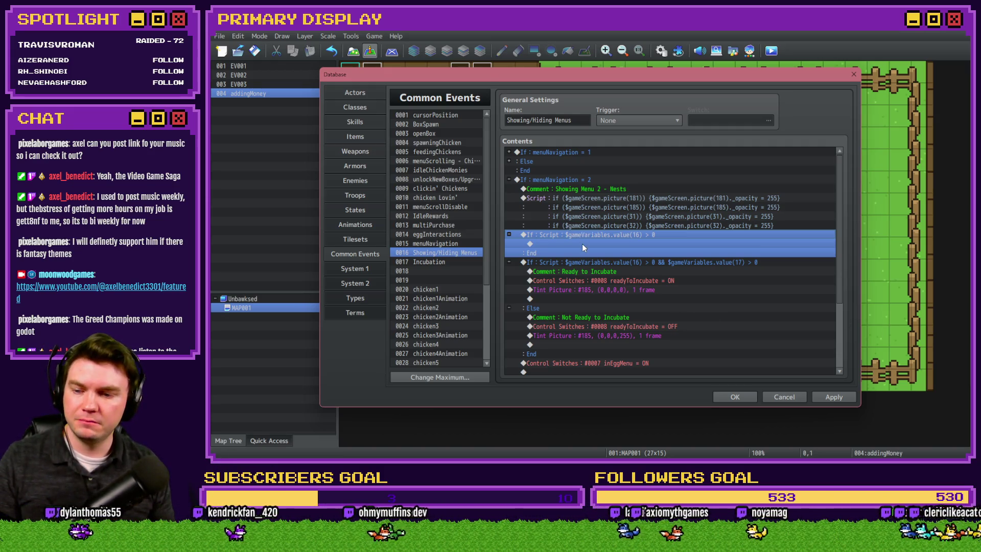
# Select the new value(16) > 0 branch, then open the eggInteractions common event.
pyautogui.hotkey('alt', 'Tab')
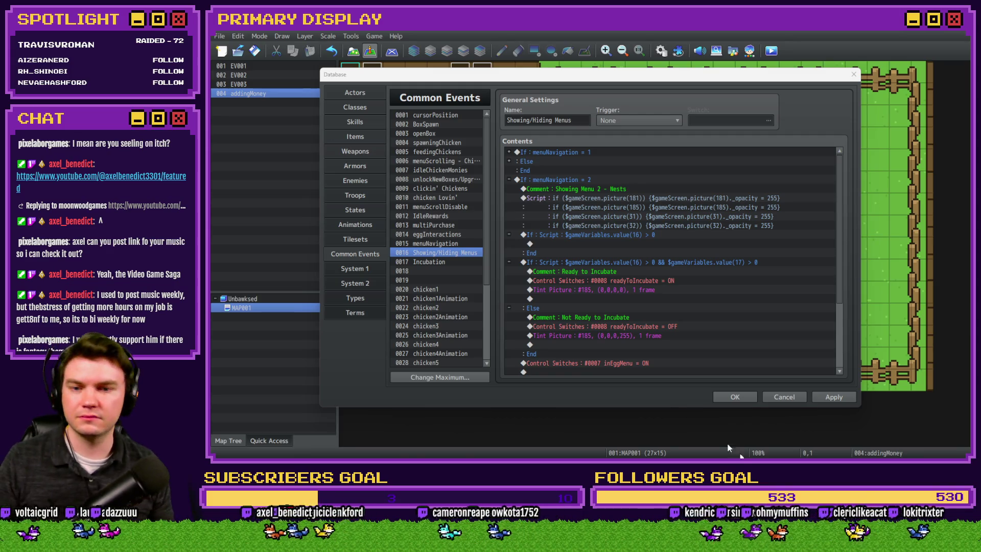
pyautogui.click(654, 234)
pyautogui.click(645, 241)
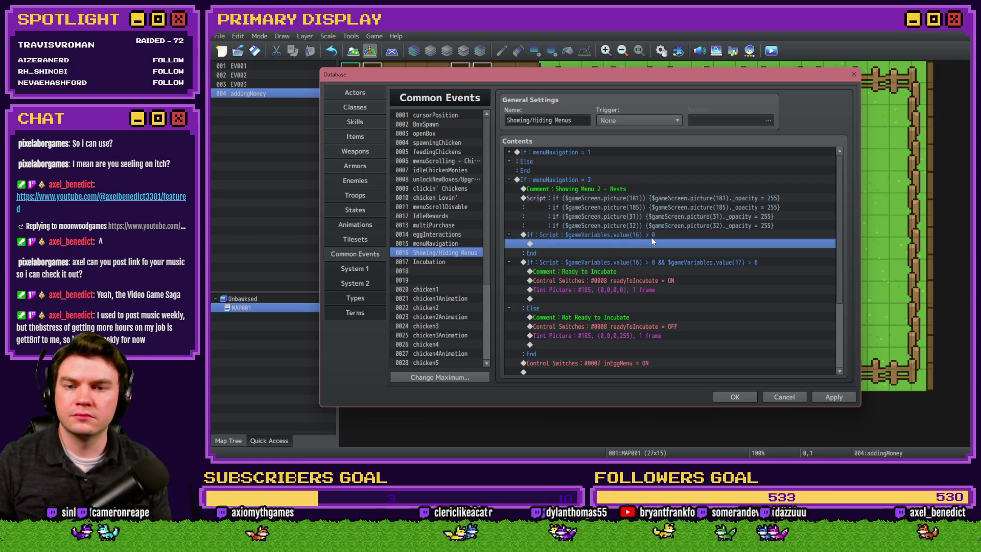
pyautogui.click(654, 237)
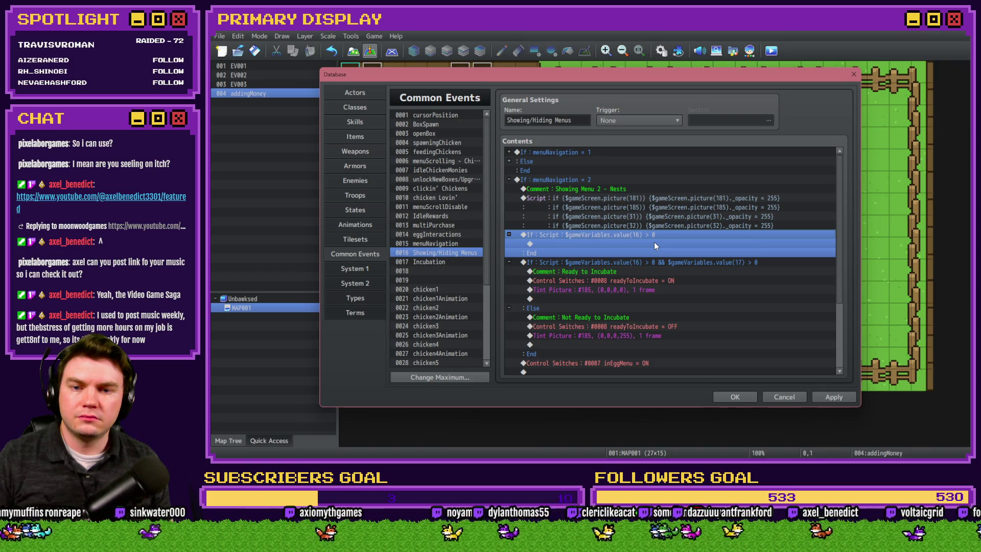
pyautogui.scroll(-2, 652, 243)
pyautogui.scroll(2, 652, 244)
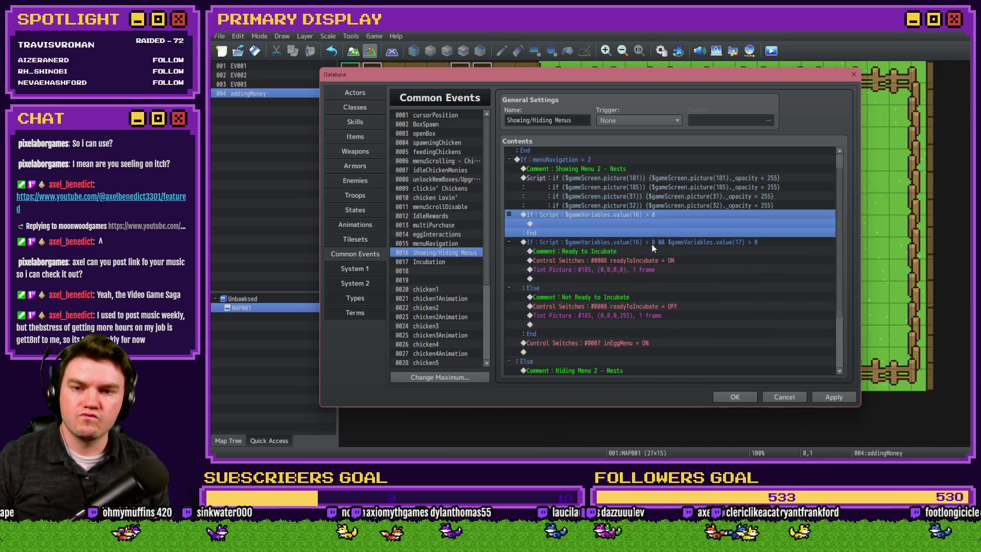
pyautogui.click(429, 235)
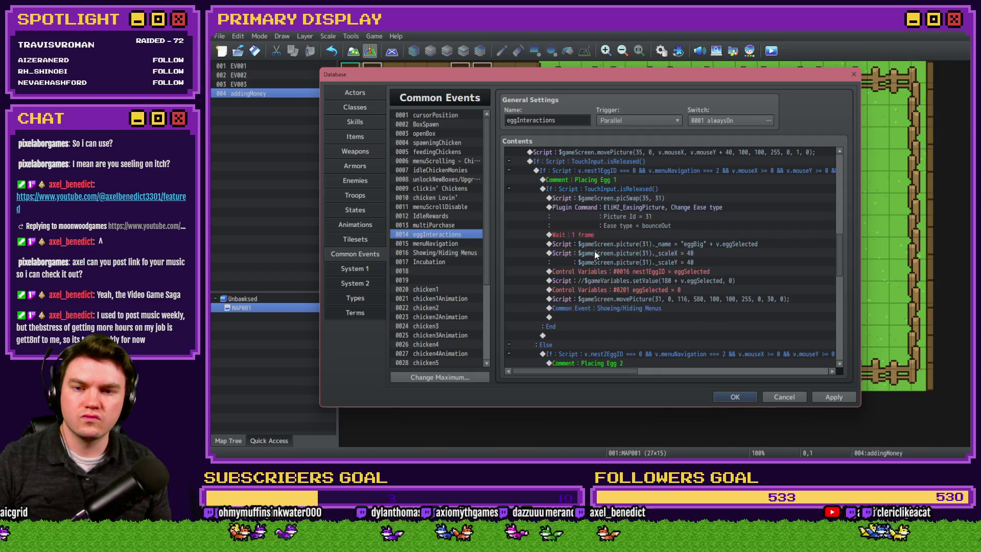
# Copy the picture 31 eggBig through movePicture lines into the value(16) branch.
pyautogui.scroll(-10, 685, 179)
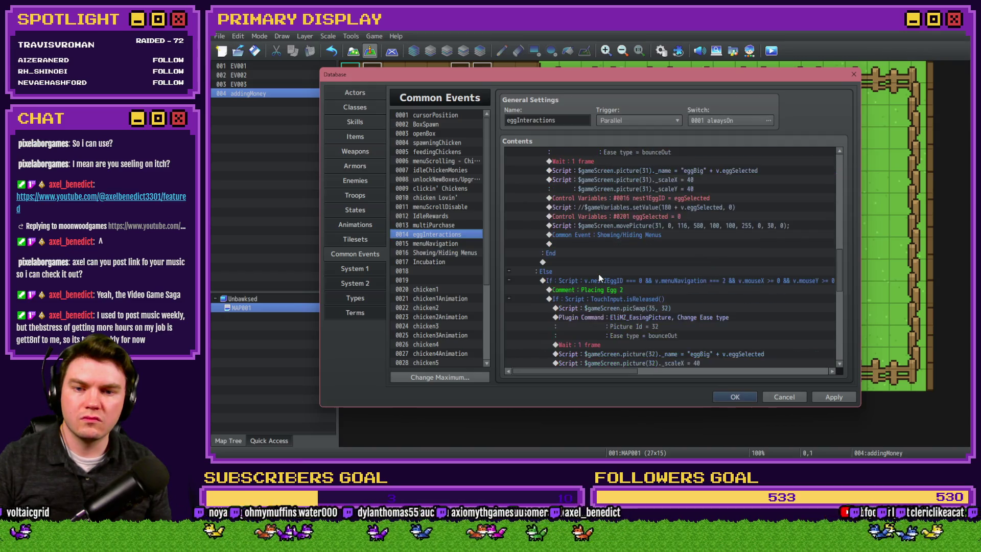
pyautogui.click(685, 173)
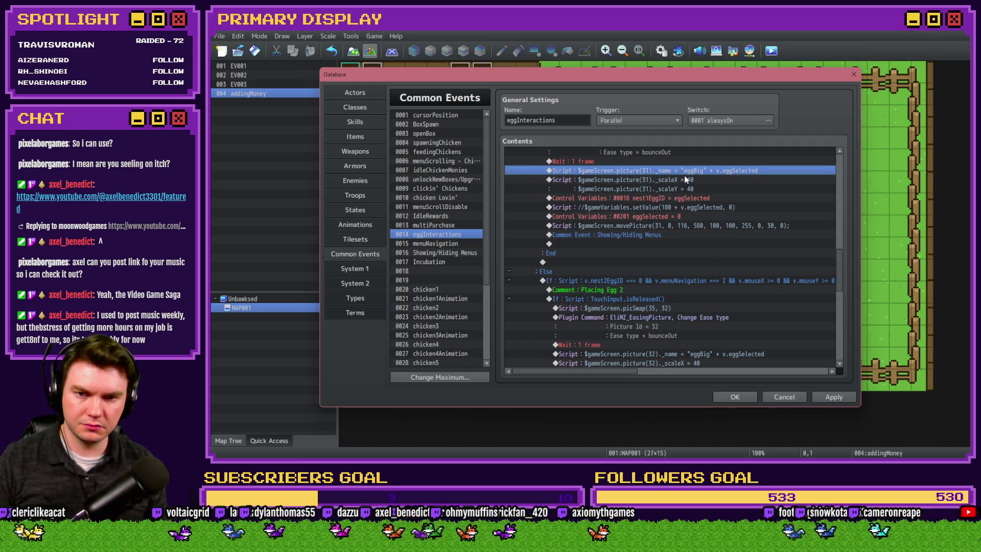
pyautogui.keyDown('shift'); pyautogui.click(685, 226); pyautogui.keyUp('shift')
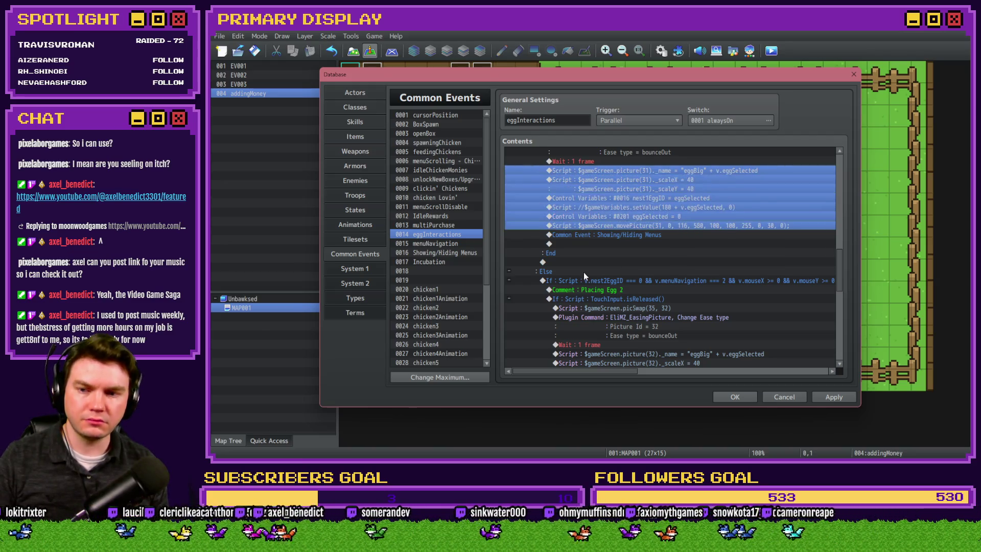
pyautogui.click(440, 253)
pyautogui.scroll(-3, 619, 301)
pyautogui.click(599, 198)
pyautogui.hotkey('ctrl', 'v')
# Delete the pasted scaleX/scaleY script command from the branch.
pyautogui.click(617, 207)
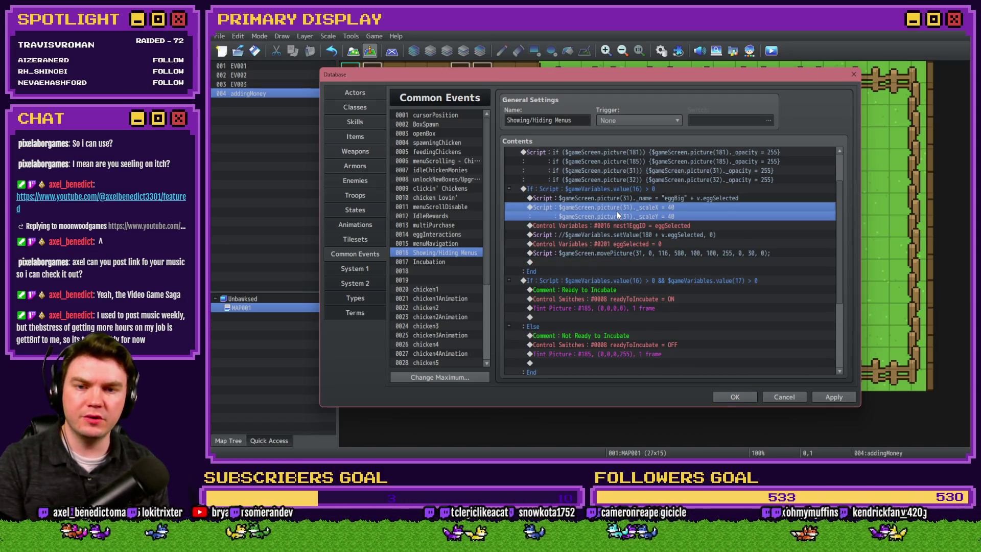
pyautogui.press('Delete')
pyautogui.click(630, 198)
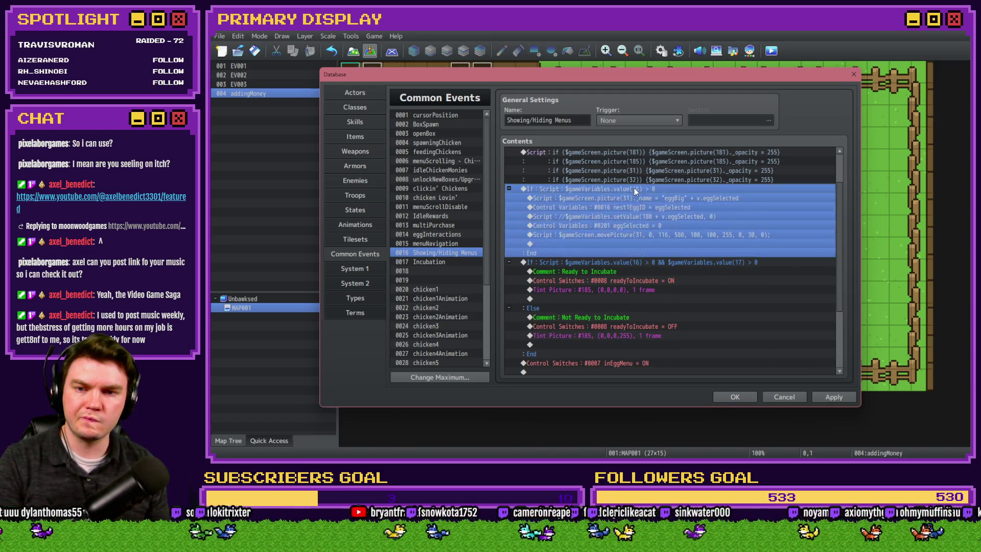
pyautogui.scroll(2, 610, 256)
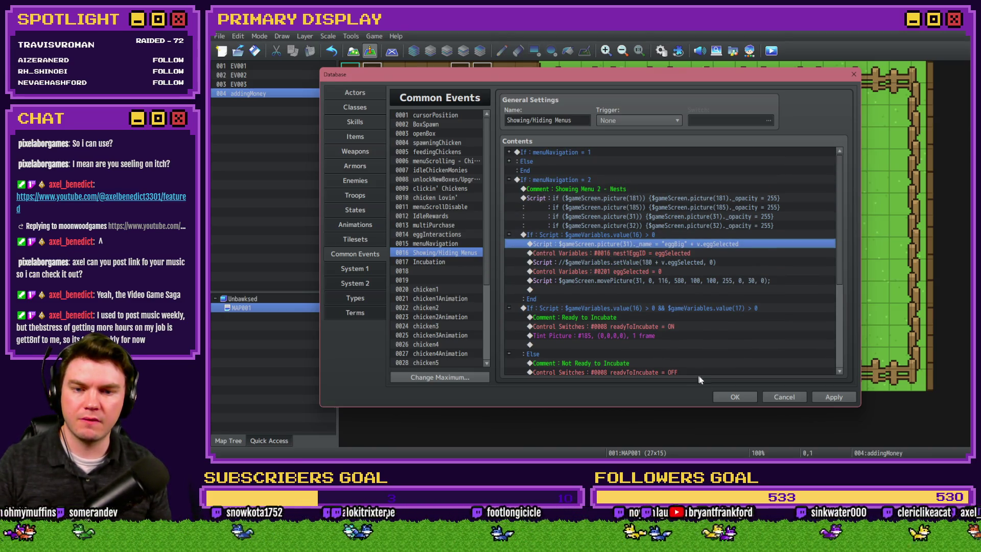
# Close the Database, inspect map event EV001, then reopen the common events Database.
pyautogui.click(730, 396)
pyautogui.doubleClick(370, 75)
pyautogui.scroll(-20, 607, 276)
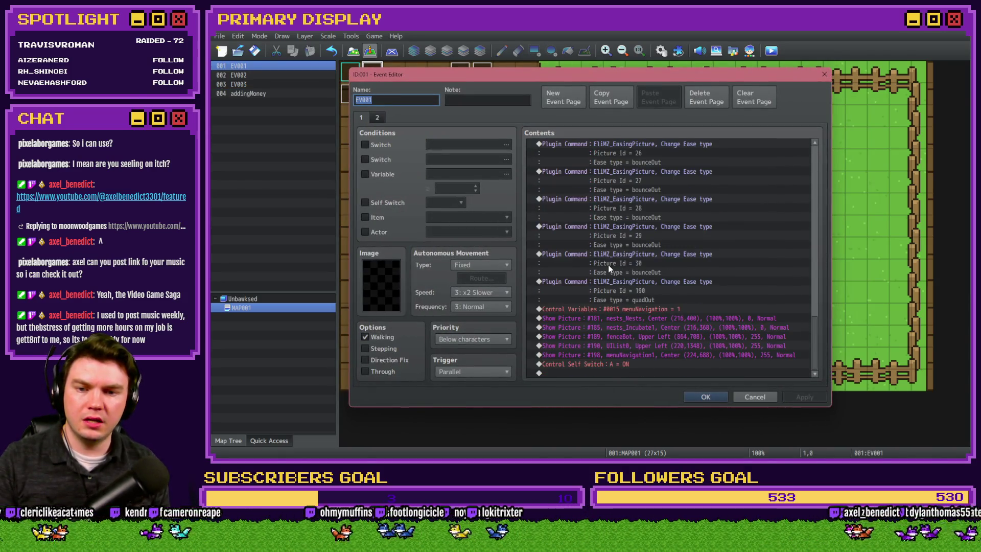
pyautogui.click(706, 397)
pyautogui.click(661, 50)
pyautogui.scroll(1, 544, 297)
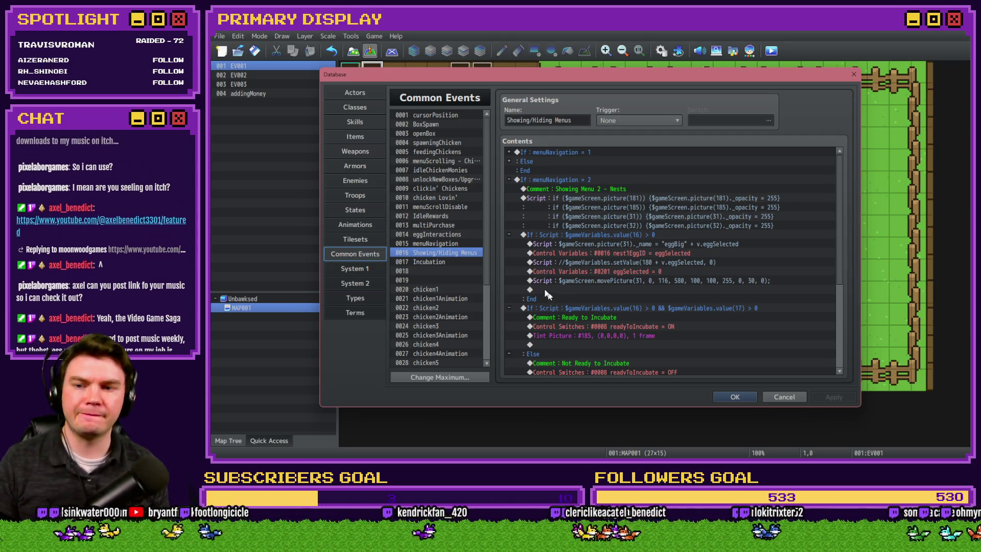
# In Showing/Hiding Menus, copy the movePicture script line and paste it above the egg-name line.
pyautogui.click(437, 234)
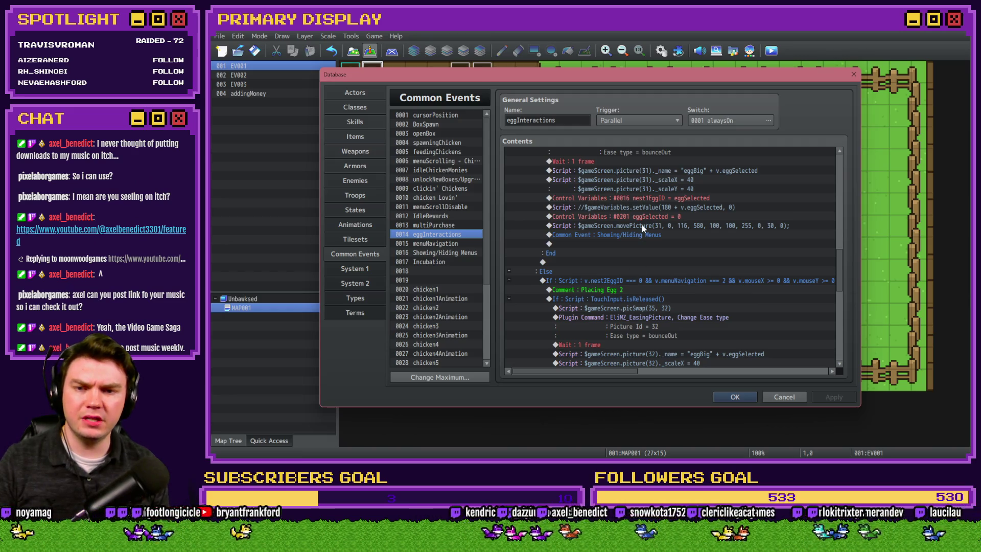
pyautogui.scroll(-2, 648, 284)
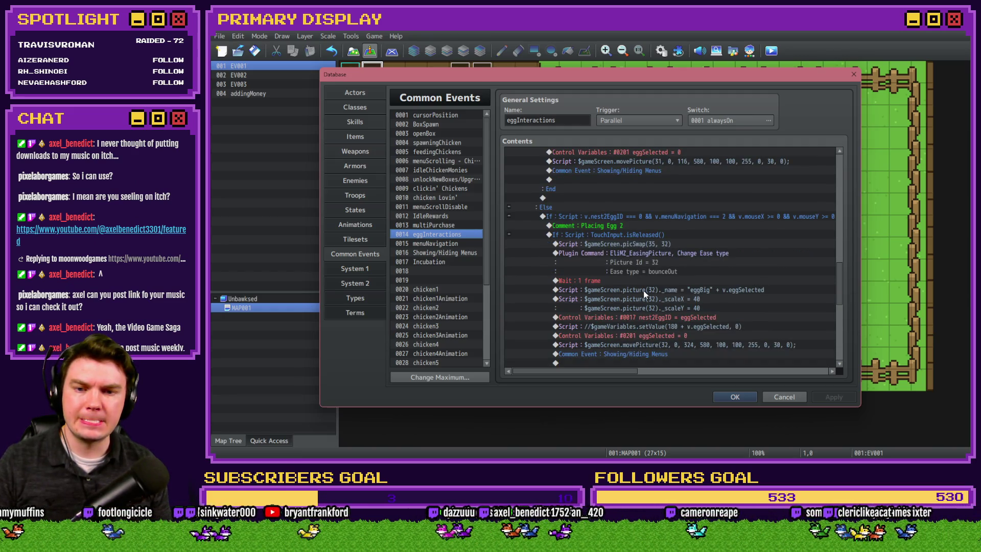
pyautogui.scroll(5, 639, 336)
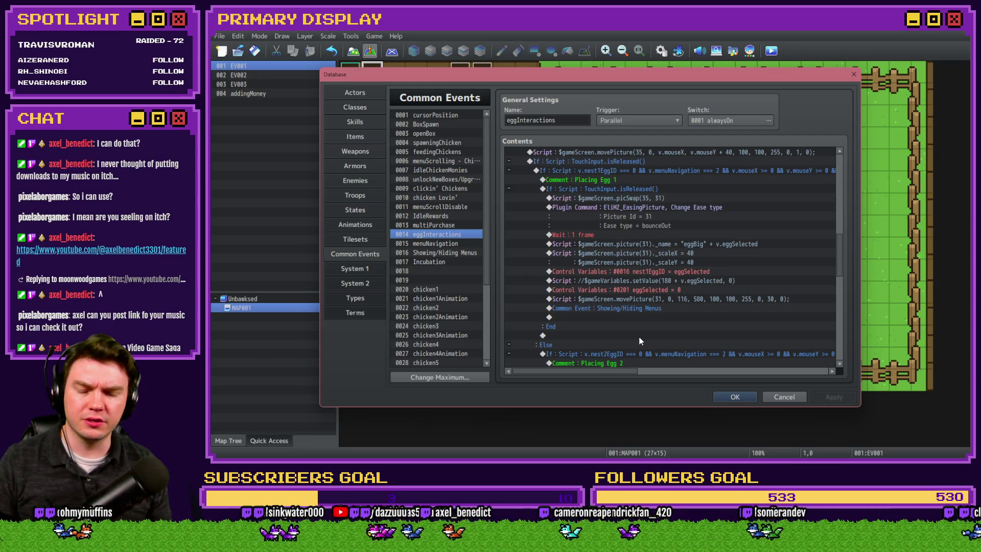
pyautogui.click(420, 245)
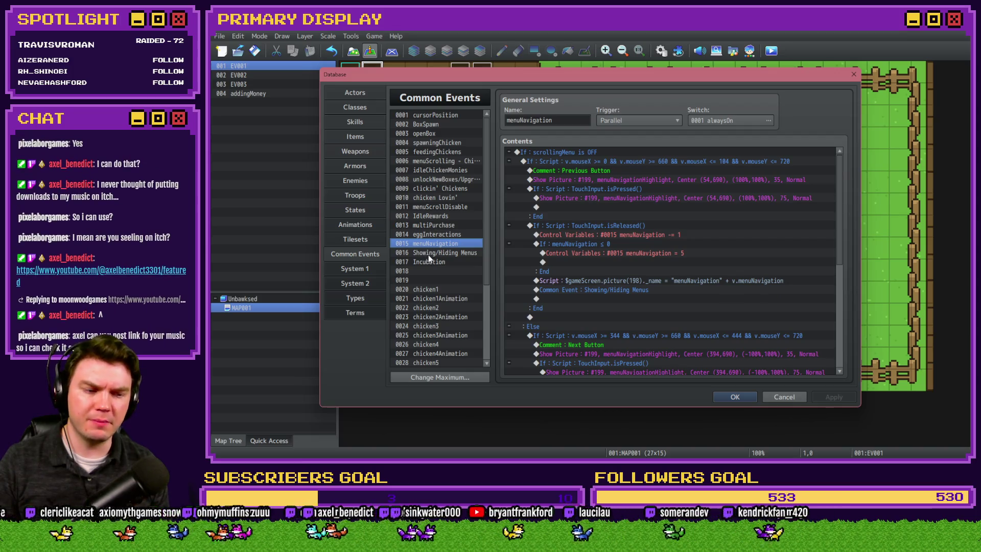
pyautogui.click(429, 253)
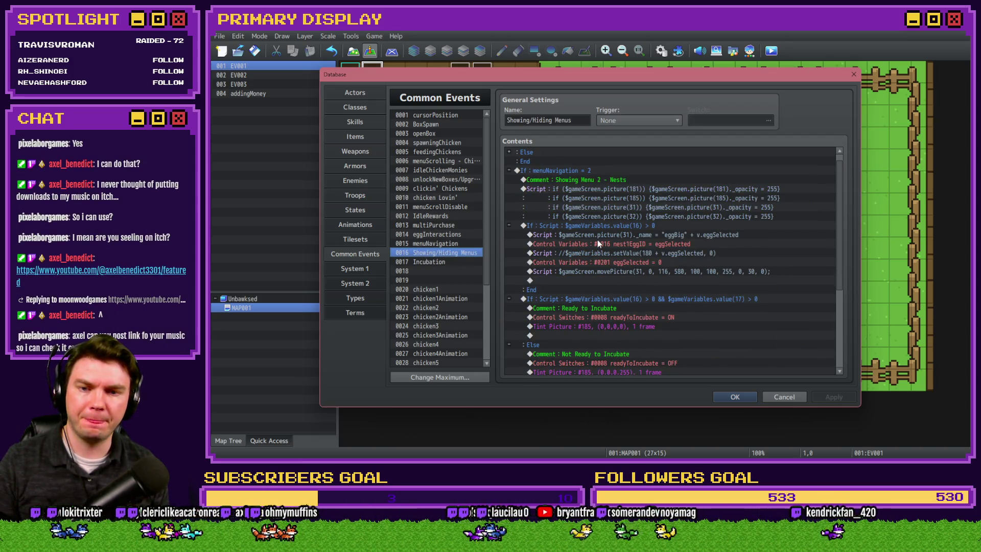
pyautogui.click(606, 271)
pyautogui.hotkey('ctrl', 'c')
pyautogui.click(633, 235)
pyautogui.hotkey('ctrl', 'v')
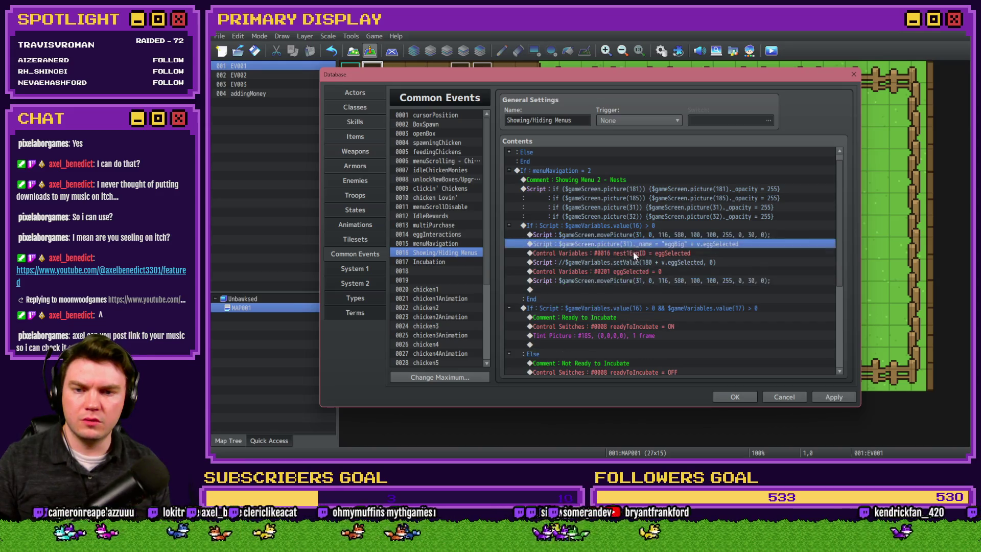
# Change the pasted line from movePicture to showPicture and its picture number from 31 to 33.
pyautogui.doubleClick(634, 235)
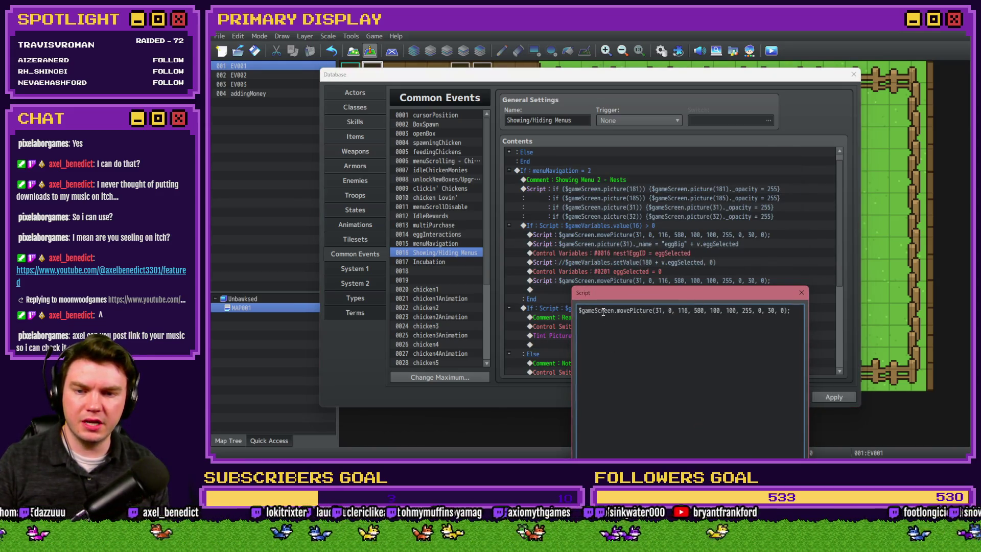
pyautogui.write('show')
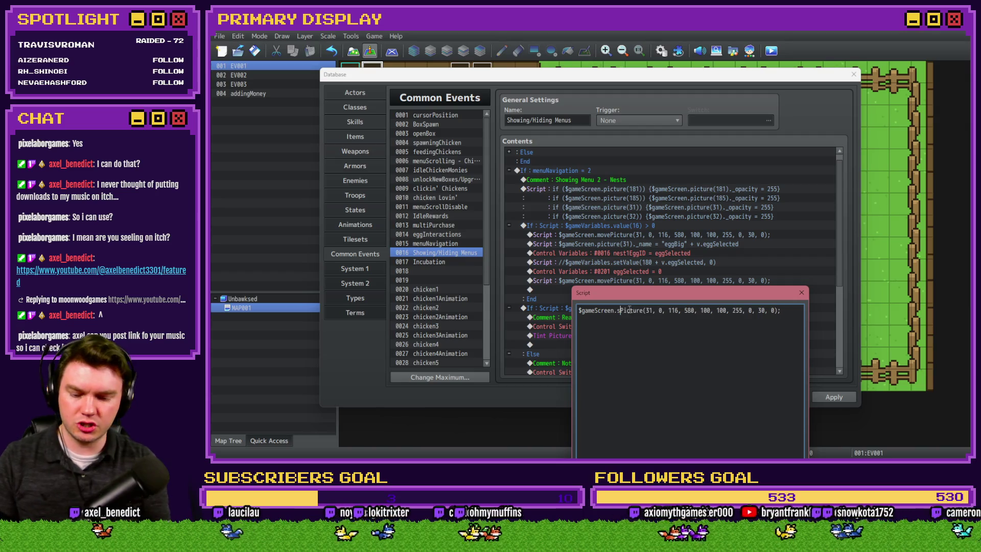
pyautogui.moveTo(657, 298)
pyautogui.mouseDown()
pyautogui.moveTo(657, 313)
pyautogui.moveTo(658, 297)
pyautogui.mouseUp()
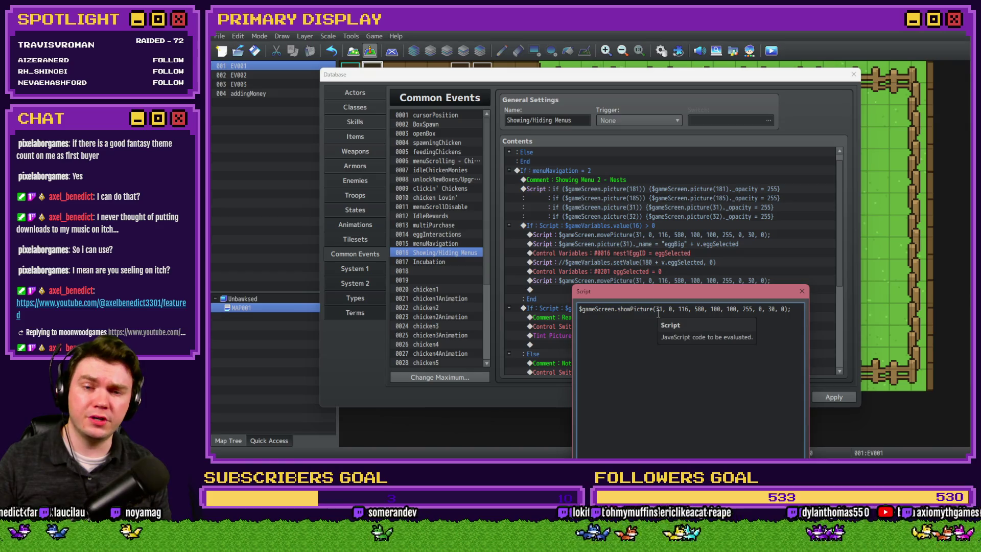
pyautogui.doubleClick(660, 309)
pyautogui.write('33')
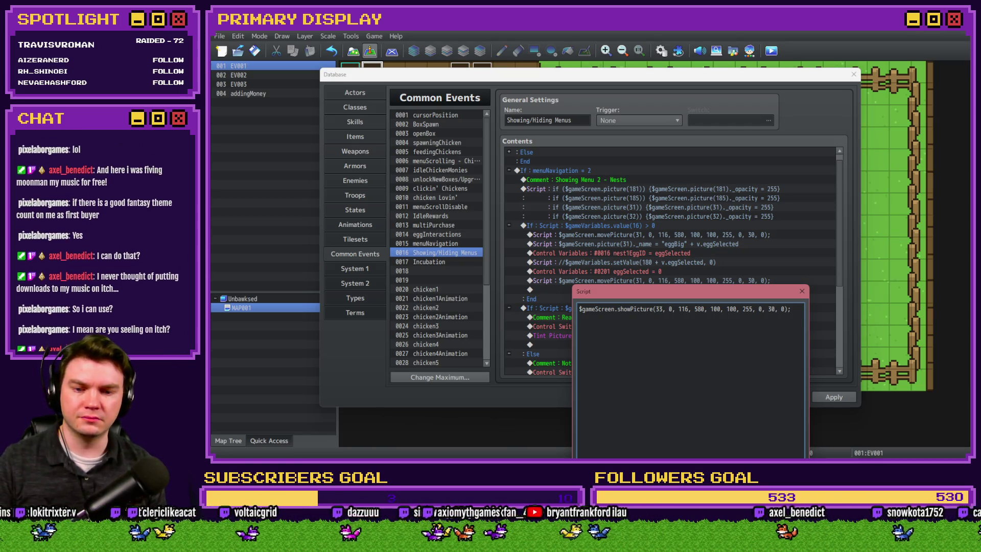
pyautogui.click(725, 511)
# Look over the Show Picture command settings for reference, then dismiss them.
pyautogui.press('Insert')
pyautogui.click(571, 121)
pyautogui.click(630, 320)
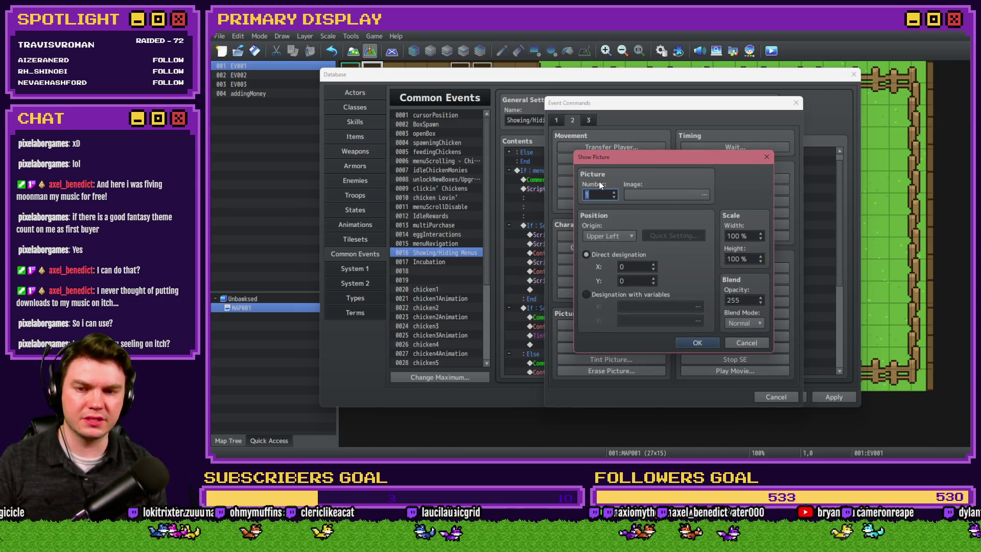
pyautogui.press('Escape')
pyautogui.press('Escape')
pyautogui.press('Up')
# Insert "eggBig" + $gameVariables.value(16) as the showPicture line's picture name argument.
pyautogui.press('Return')
pyautogui.moveTo(657, 164)
pyautogui.mouseDown()
pyautogui.moveTo(667, 265)
pyautogui.moveTo(669, 257)
pyautogui.mouseUp()
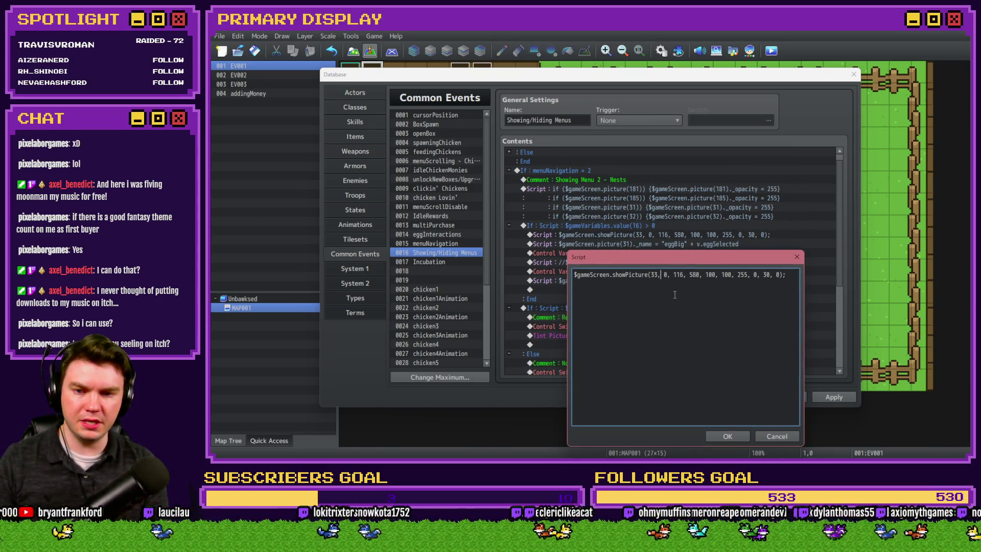
pyautogui.write('"')
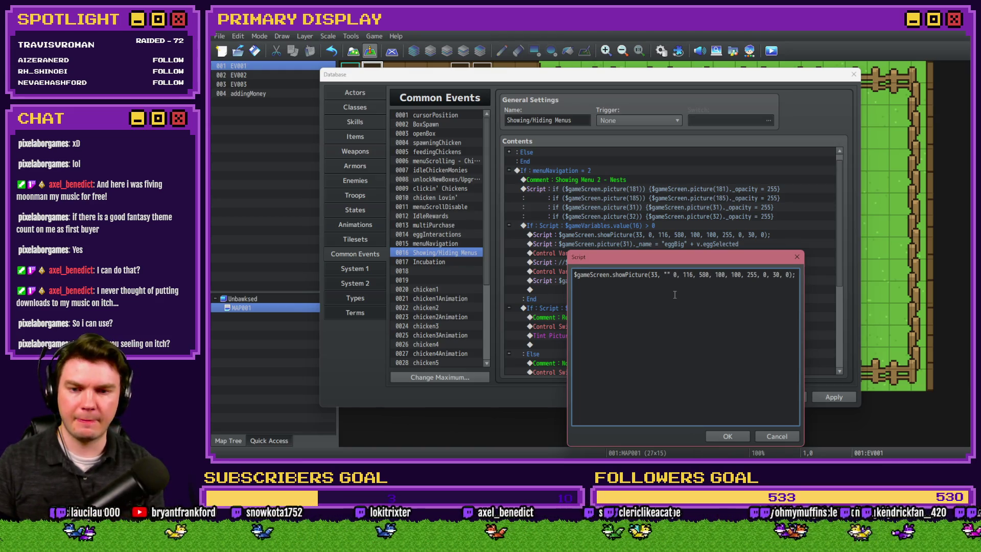
pyautogui.write('egg')
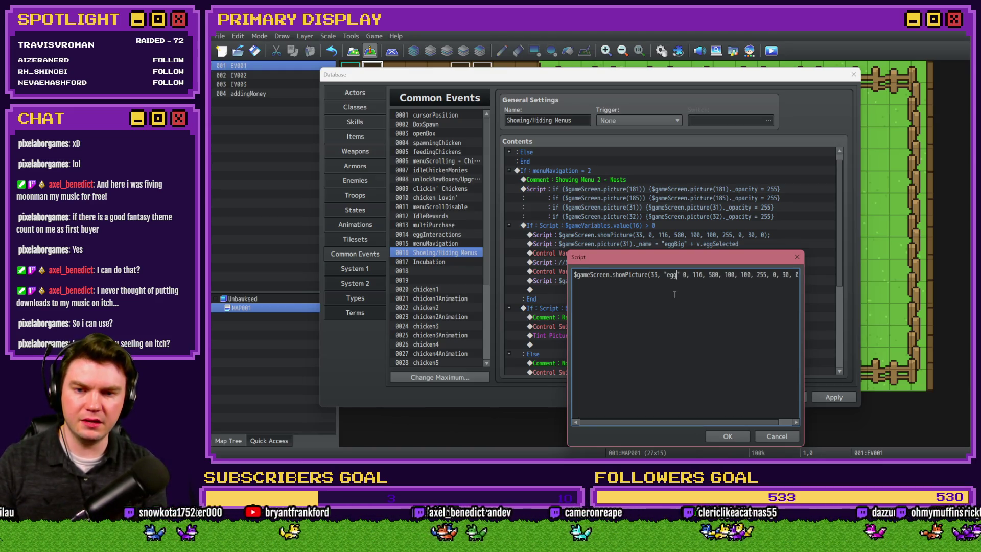
pyautogui.write('Big"')
pyautogui.write(' + $')
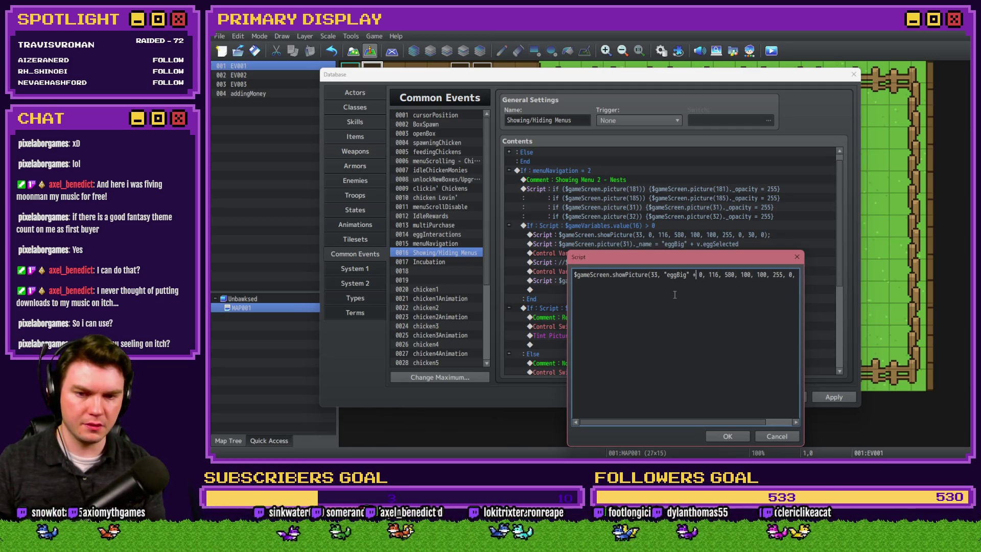
pyautogui.write('gameVariables')
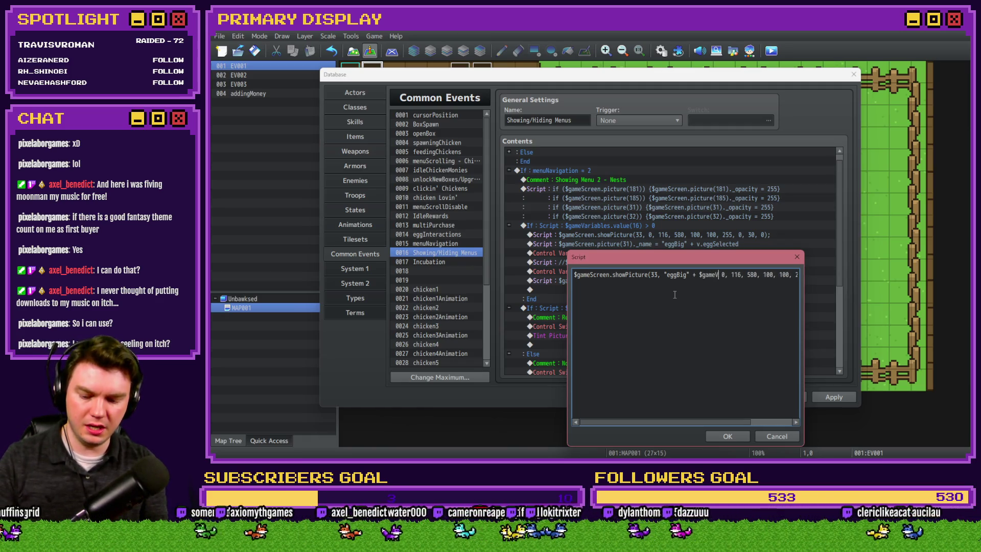
pyautogui.write('.value(16),')
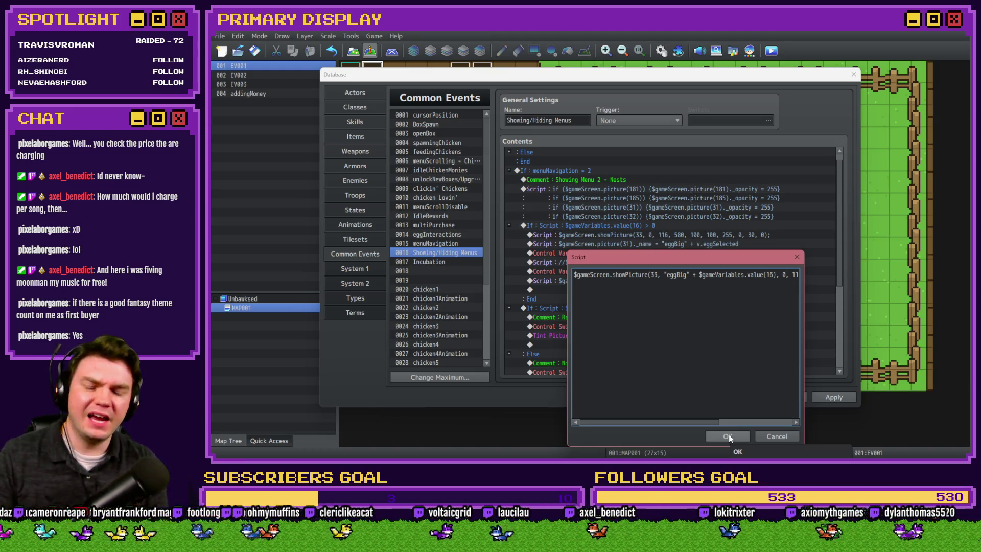
pyautogui.press('Right')
pyautogui.press('Right')
pyautogui.press('Right')
pyautogui.press('Right')
pyautogui.press('Right')
pyautogui.press('Right')
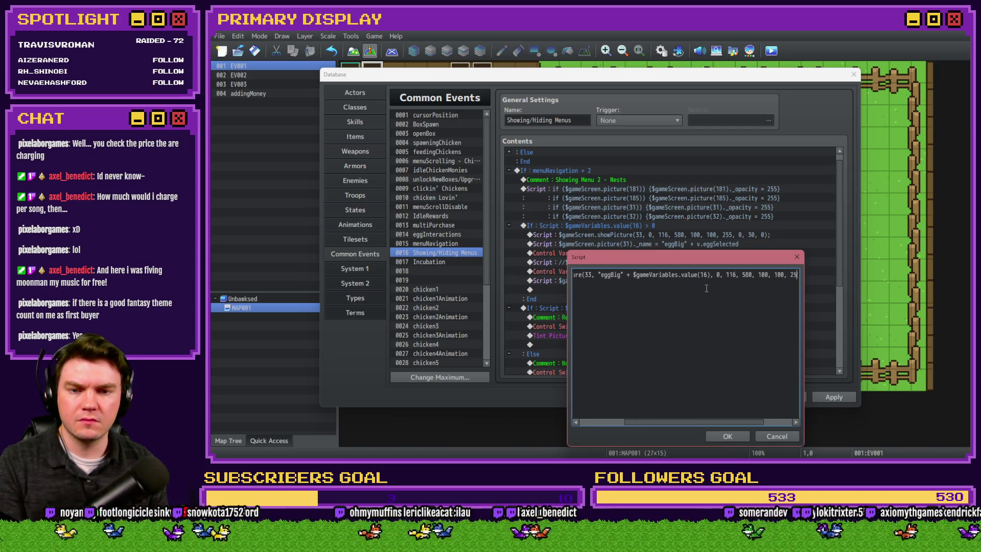
pyautogui.hotkey('alt', 'Tab')
pyautogui.press('Tab')
pyautogui.press('Tab')
pyautogui.press('Tab')
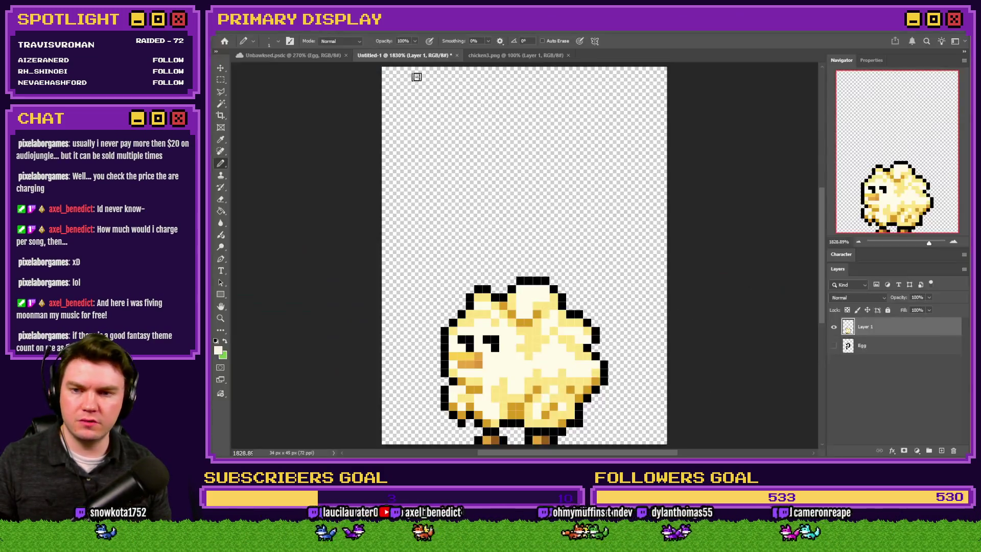
# Check the nest egg mockup in Unbawksed.psdc in Photoshop, then return to RPG Maker.
pyautogui.hotkey('ctrl', 'shift', 'Tab')
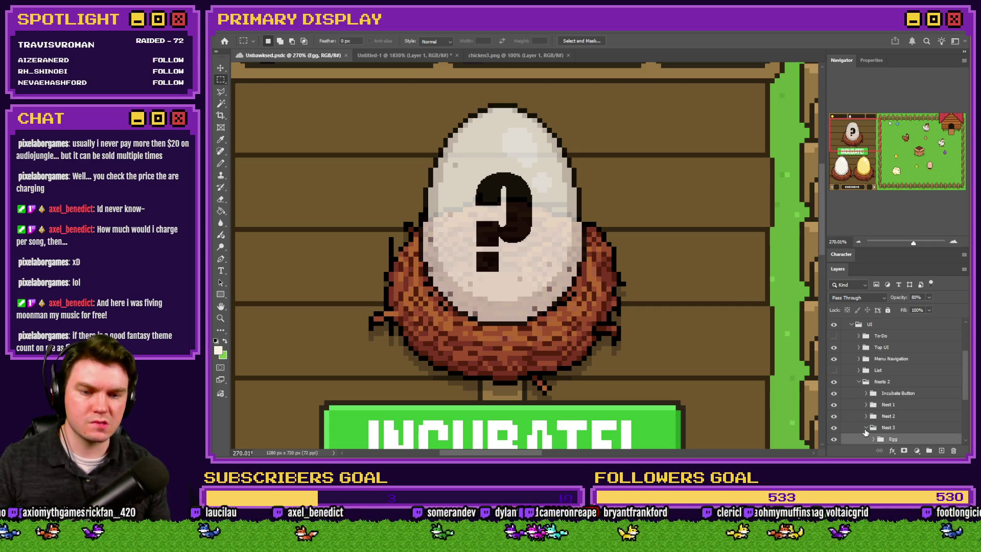
pyautogui.scroll(-3, 878, 433)
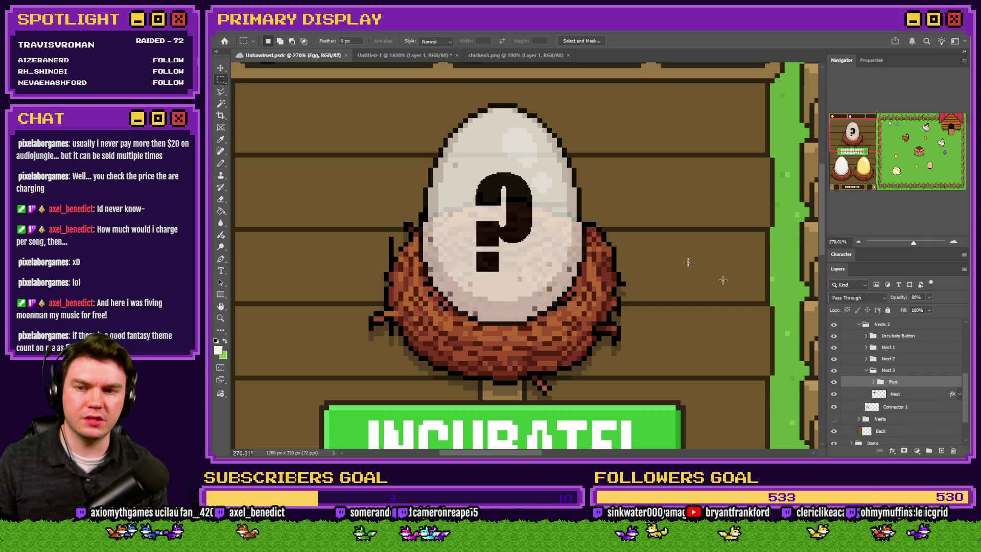
pyautogui.scroll(-3, 402, 223)
pyautogui.scroll(-2, 401, 224)
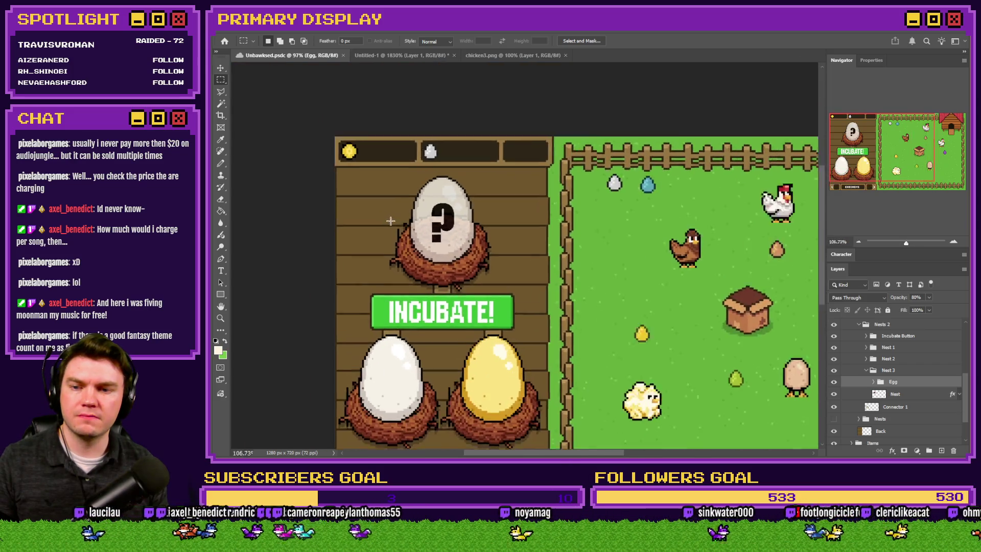
pyautogui.scroll(4, 490, 232)
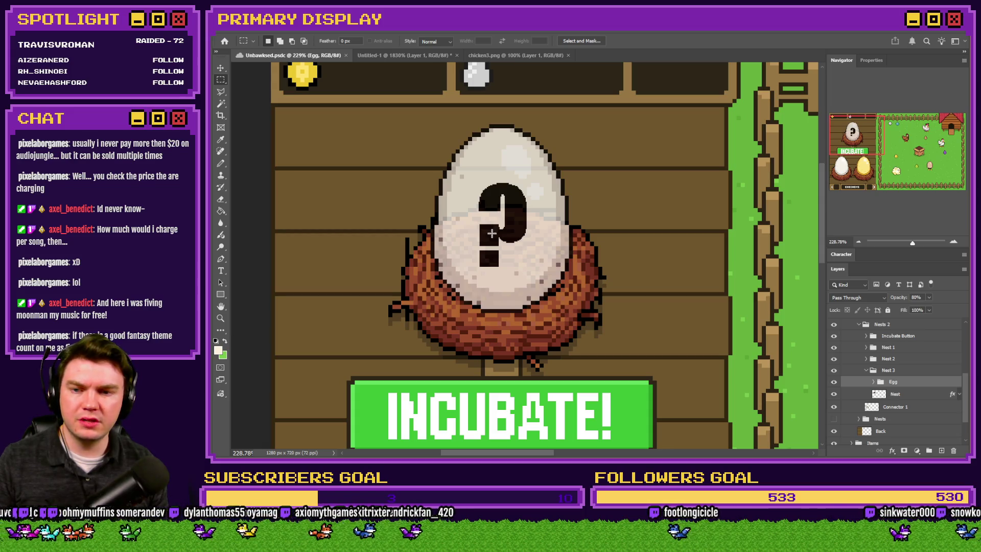
pyautogui.hotkey('alt', 'Tab')
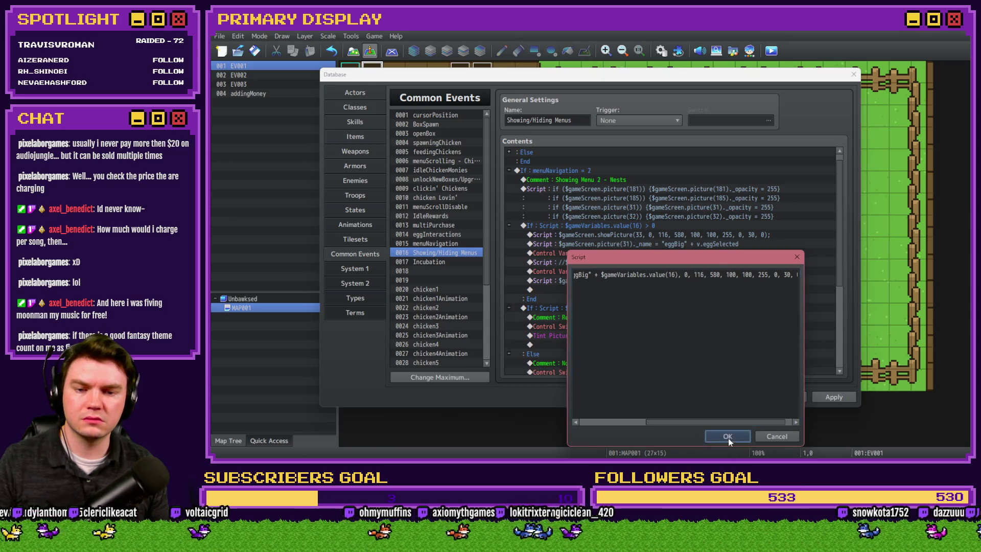
# Confirm the showPicture edit, save the project, and launch a playtest.
pyautogui.click(727, 437)
pyautogui.click(716, 397)
pyautogui.click(771, 51)
pyautogui.click(578, 260)
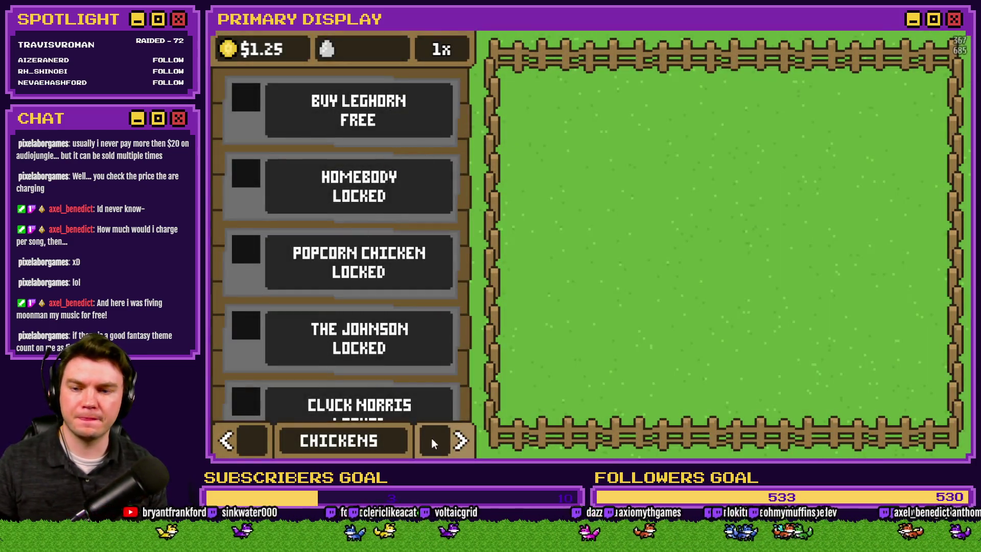
# On the Nests page, drag a laid egg into a nest to see it appear large, then close the playtest.
pyautogui.click(438, 440)
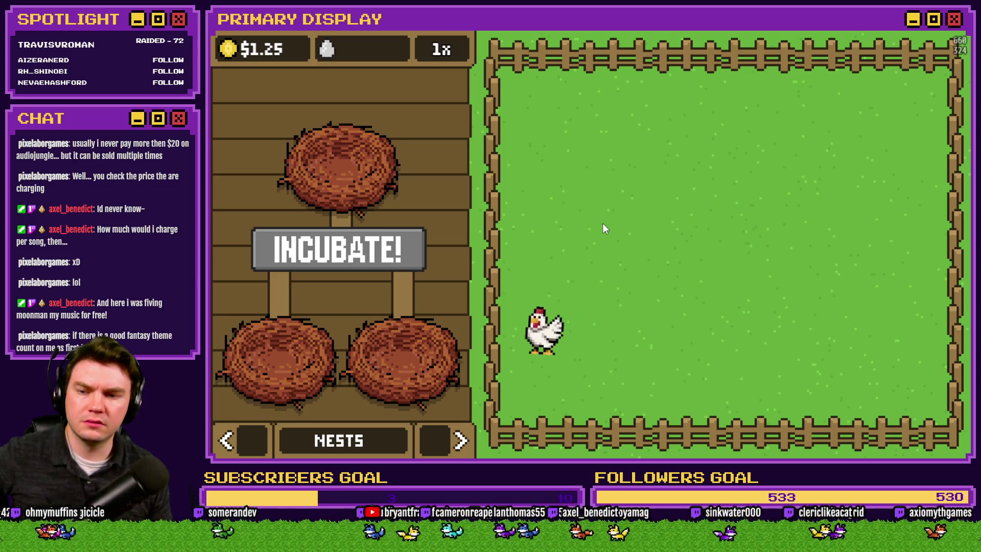
pyautogui.moveTo(528, 347)
pyautogui.mouseDown()
pyautogui.moveTo(566, 277)
pyautogui.moveTo(322, 338)
pyautogui.moveTo(279, 334)
pyautogui.moveTo(287, 337)
pyautogui.mouseUp()
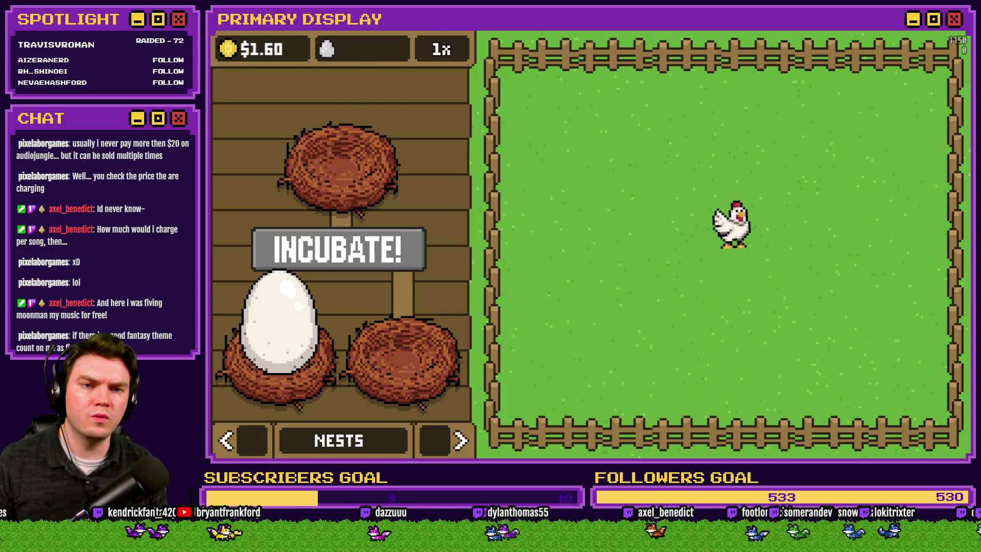
pyautogui.hotkey('alt', 'F4')
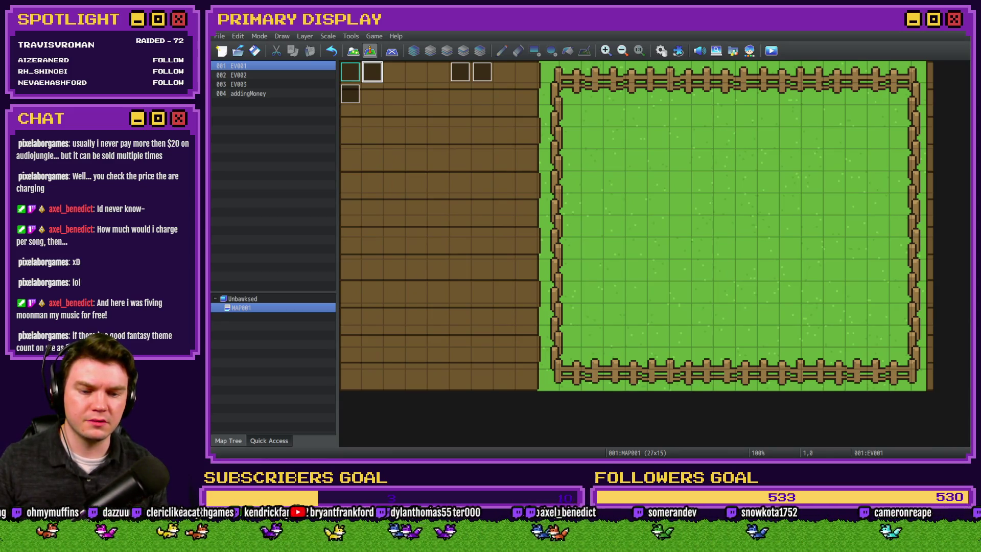
# Move the big egg showPicture position to x 220, y 256.
pyautogui.click(661, 50)
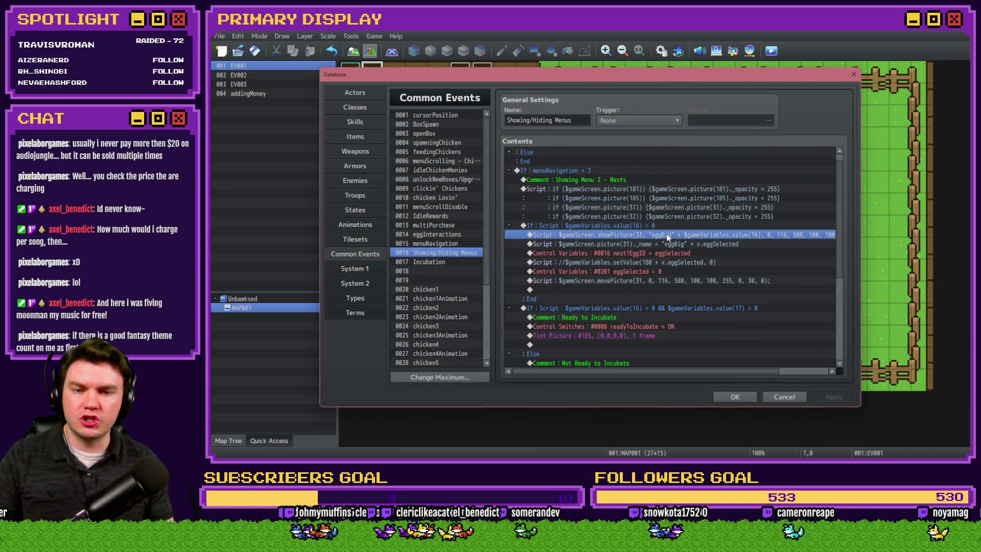
pyautogui.doubleClick(666, 234)
pyautogui.write('220')
pyautogui.doubleClick(696, 180)
pyautogui.write('2')
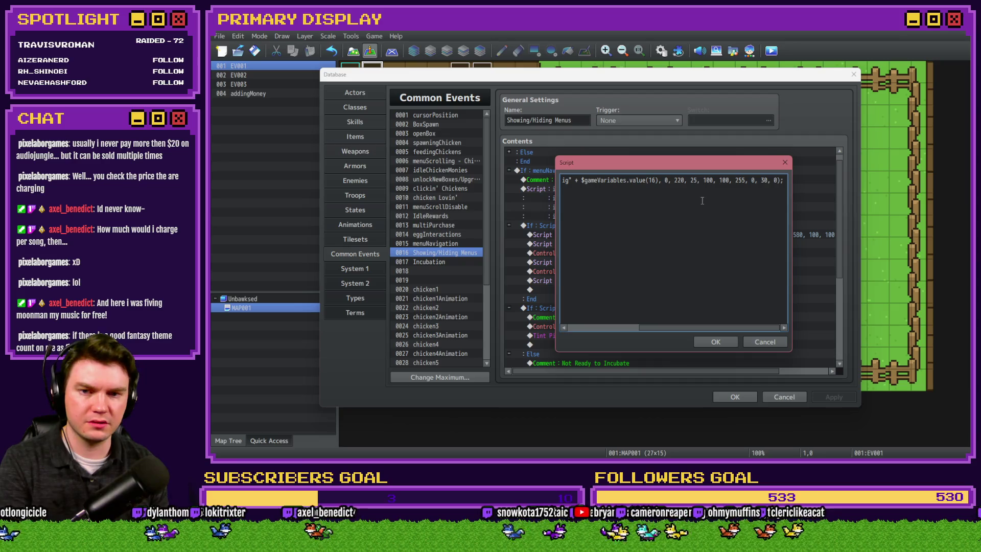
pyautogui.click(702, 348)
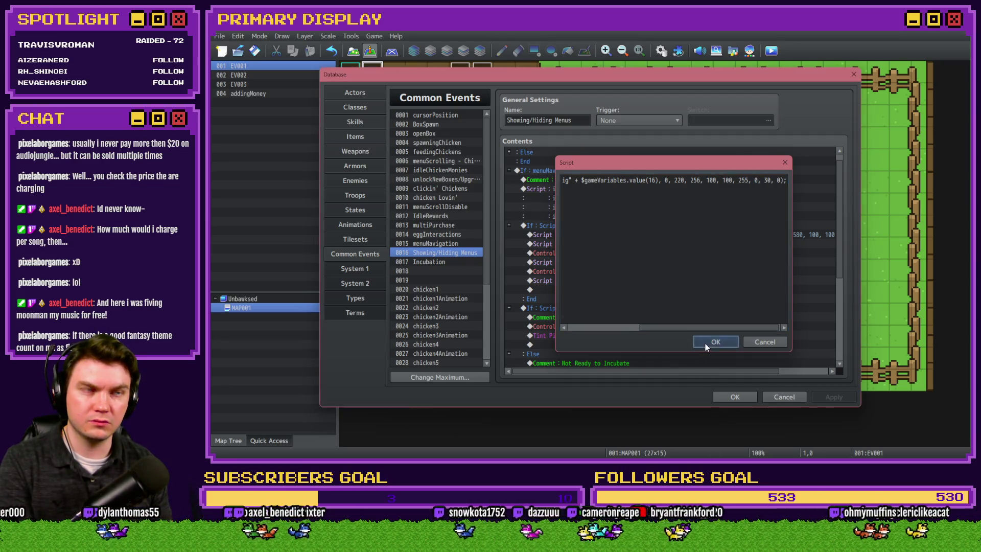
pyautogui.click(749, 397)
# Save and playtest to check the egg on the Nests page, then reopen the Database.
pyautogui.hotkey('ctrl', 'r')
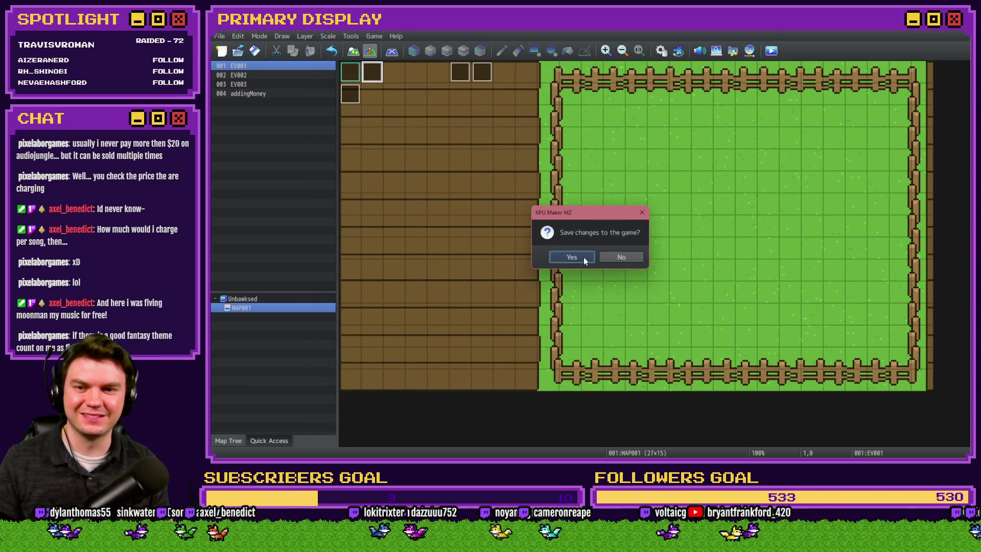
pyautogui.click(577, 256)
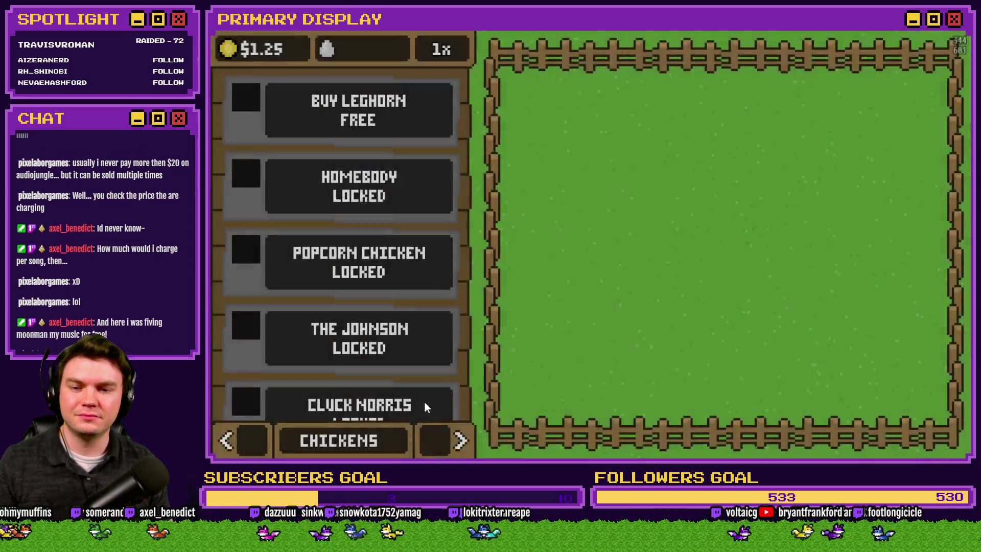
pyautogui.click(460, 440)
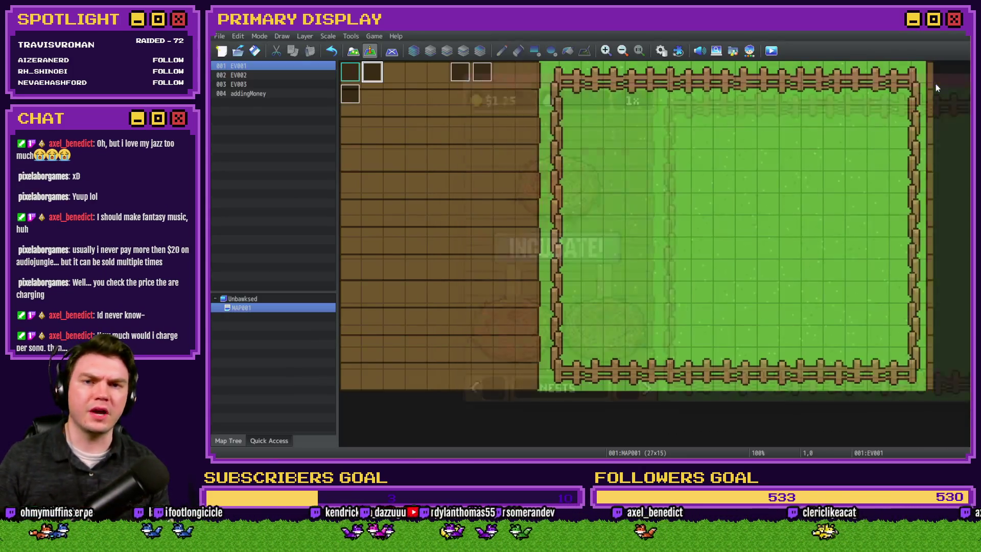
pyautogui.hotkey('alt', 'F4')
pyautogui.click(659, 50)
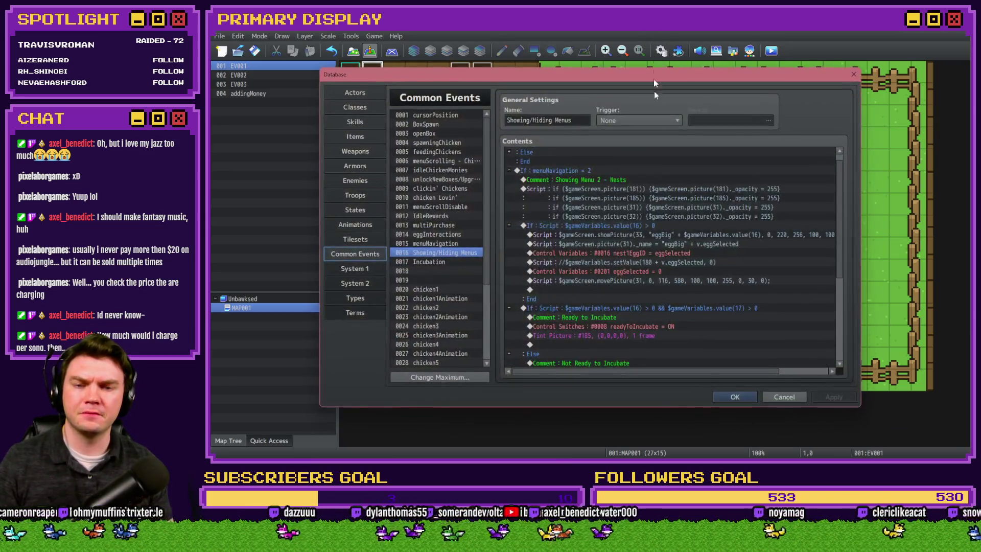
# Change the big egg's scale from 100, 100 to 80, 80 and delete the stray 30 argument.
pyautogui.moveTo(653, 235); pyautogui.dragTo(651, 232)
pyautogui.moveTo(659, 371); pyautogui.dragTo(717, 373)
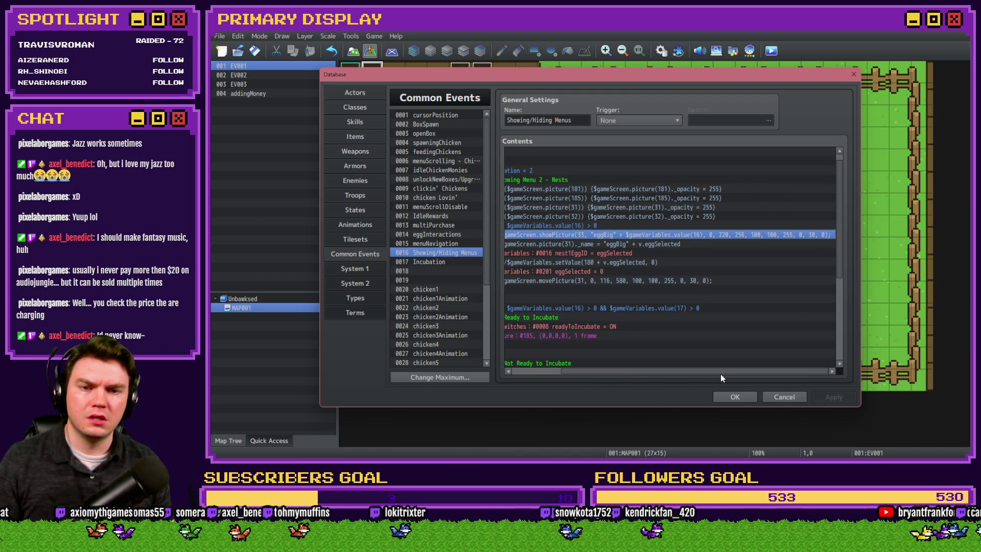
pyautogui.doubleClick(720, 235)
pyautogui.doubleClick(710, 180)
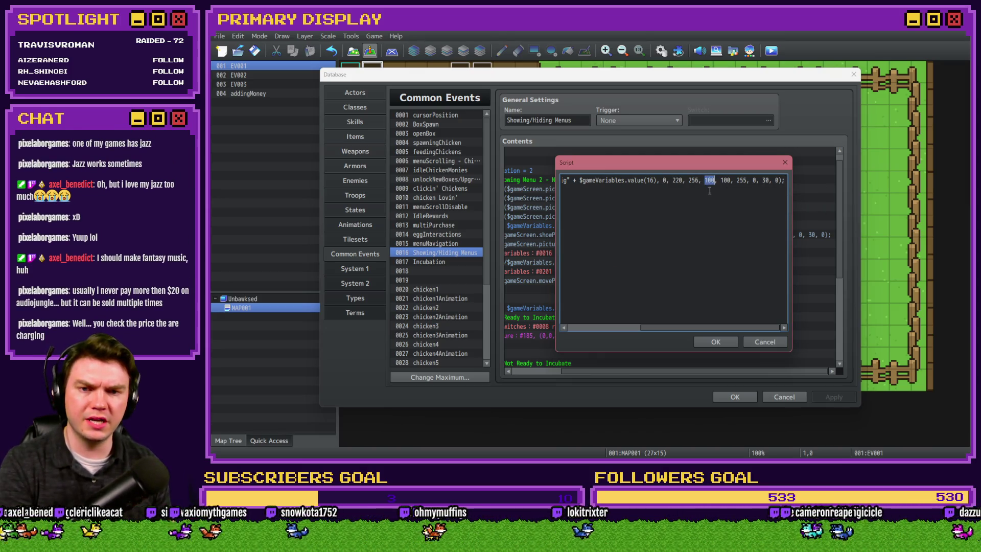
pyautogui.write('80, 80')
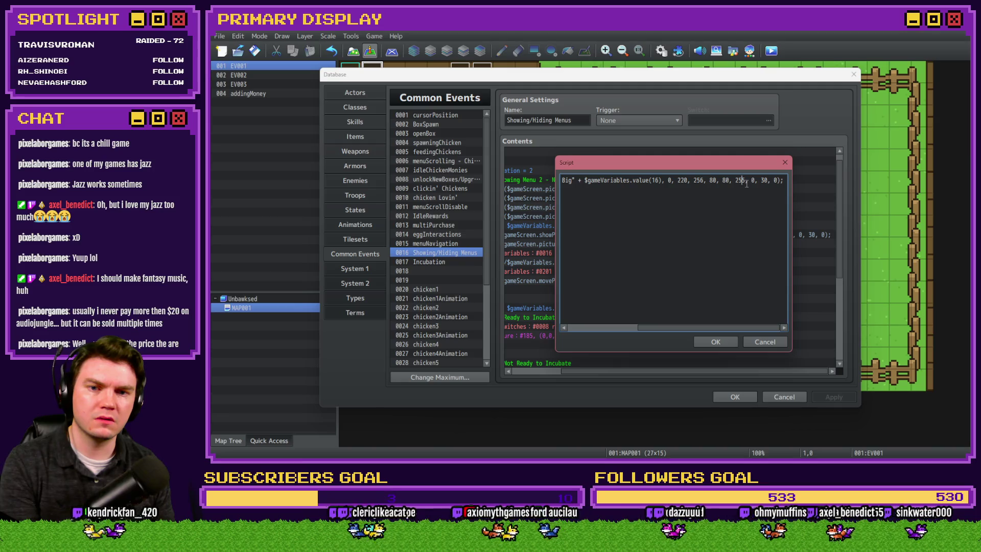
pyautogui.click(714, 181)
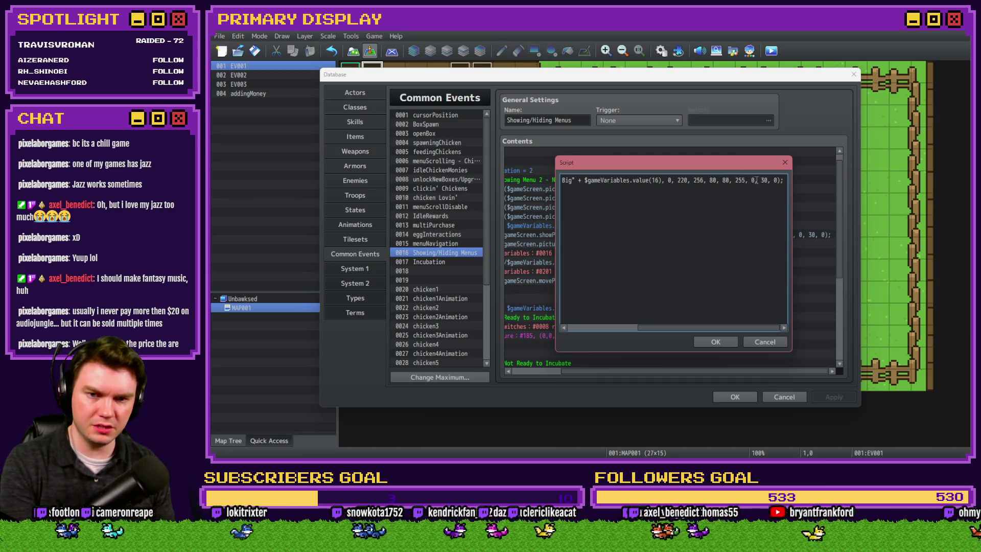
pyautogui.moveTo(764, 180); pyautogui.dragTo(769, 180)
pyautogui.press('BackSpace')
pyautogui.press('BackSpace')
pyautogui.press('BackSpace')
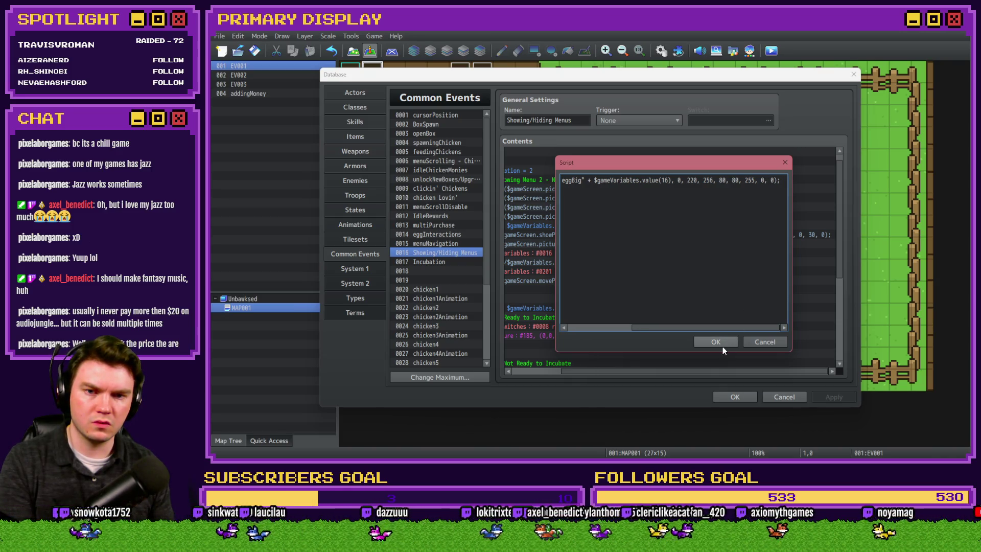
pyautogui.click(722, 347)
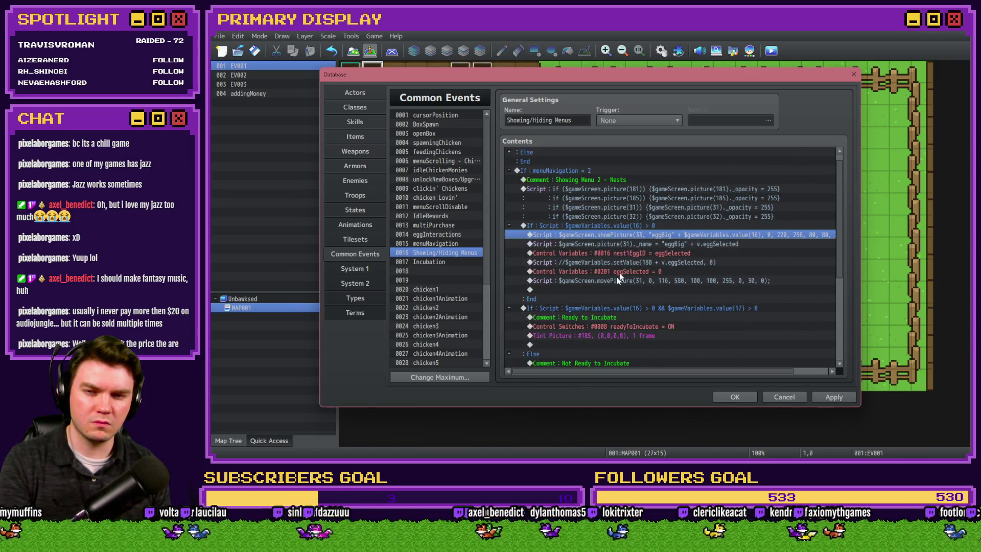
pyautogui.press('Insert')
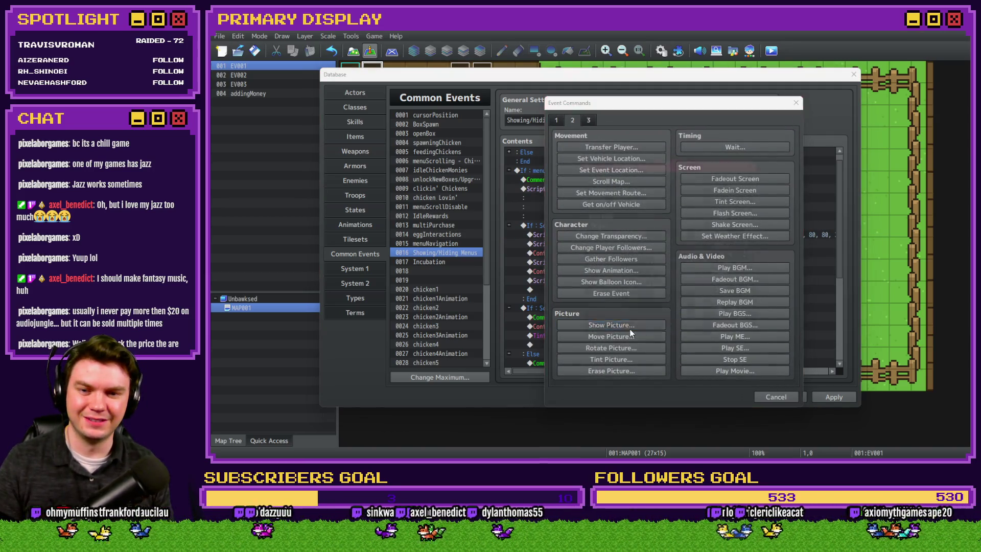
# Set the big egg showPicture opacity to 255 and remove the stray trailing comma.
pyautogui.click(630, 329)
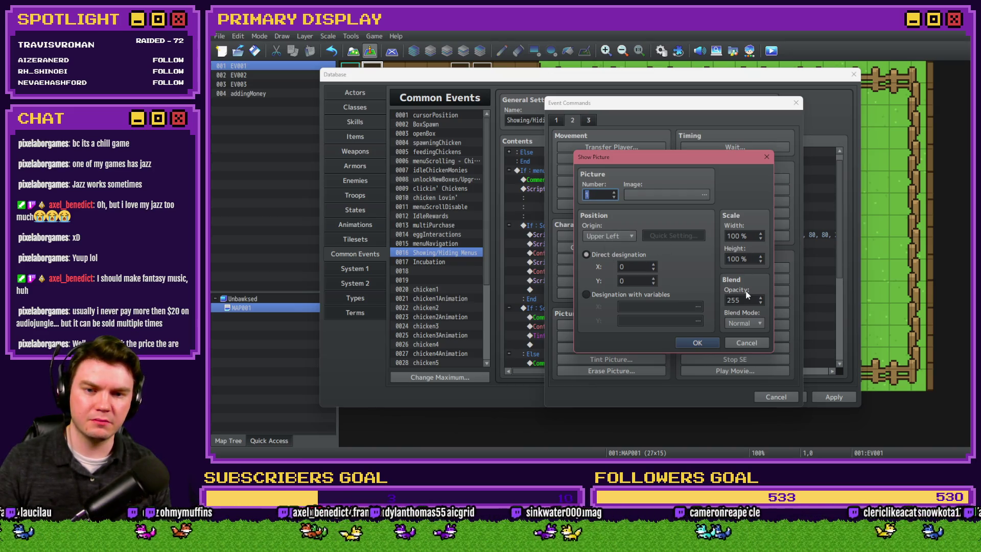
pyautogui.press('Escape')
pyautogui.press('Escape')
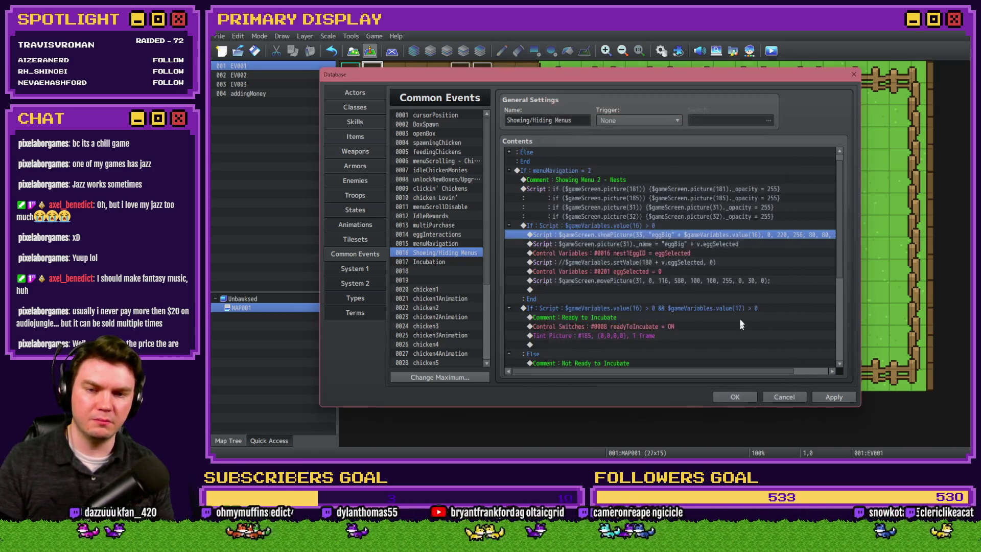
pyautogui.doubleClick(715, 234)
pyautogui.doubleClick(751, 180)
pyautogui.write('255')
pyautogui.click(775, 179)
pyautogui.press('BackSpace')
pyautogui.press('BackSpace')
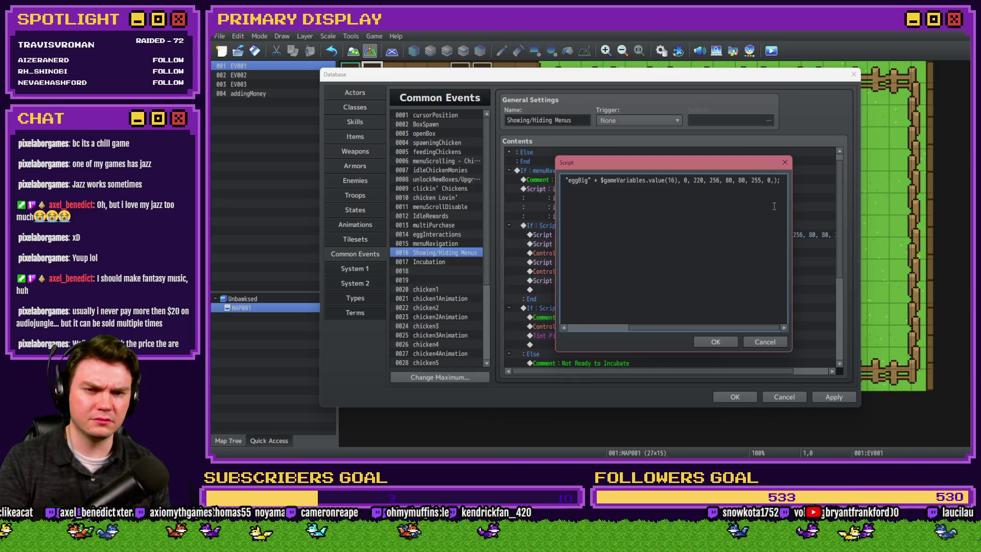
# Review the showPicture arguments, now 0, 220, 256, 80, 80, 255, 0, and confirm the script.
pyautogui.hotkey('ctrl', 'a')
pyautogui.click(642, 181)
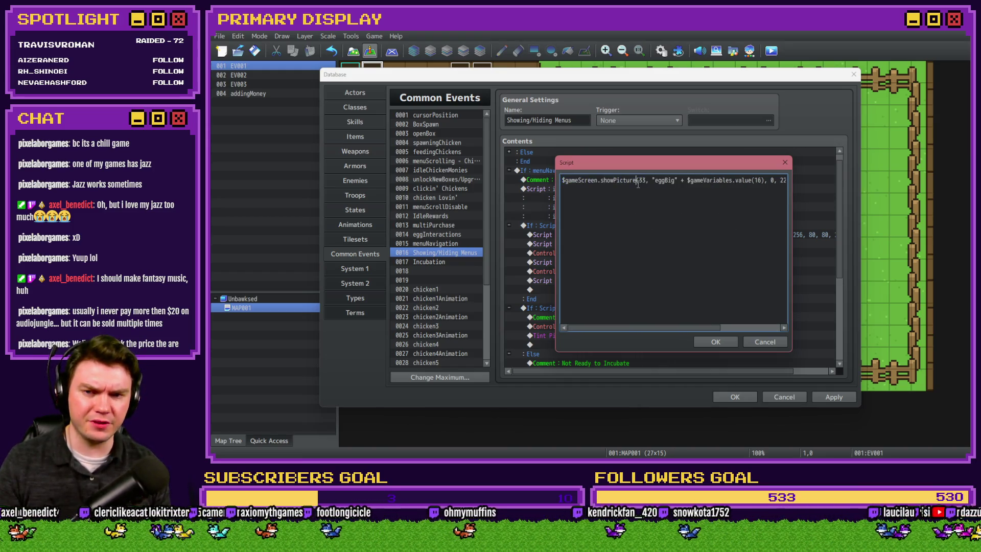
pyautogui.moveTo(654, 180); pyautogui.dragTo(795, 185)
pyautogui.click(762, 181)
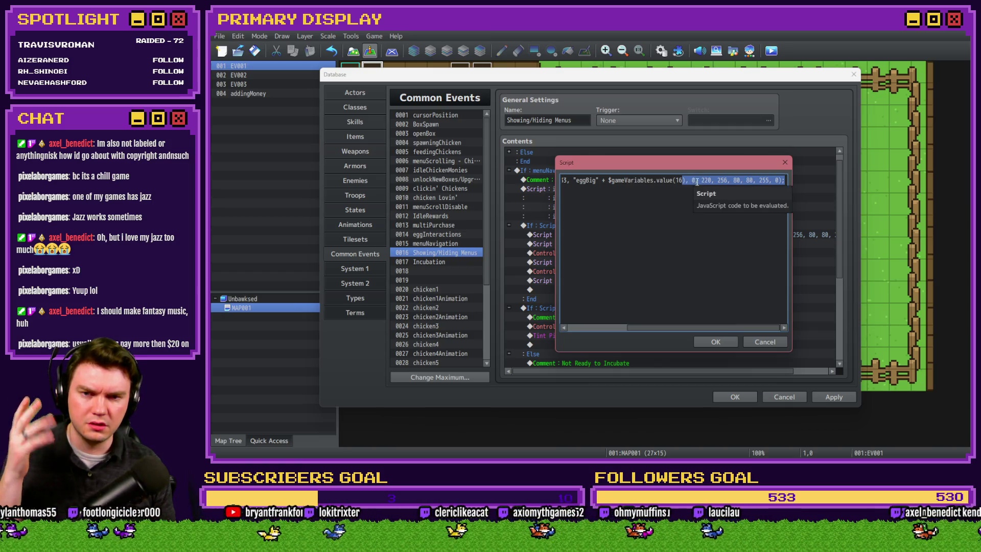
pyautogui.click(704, 182)
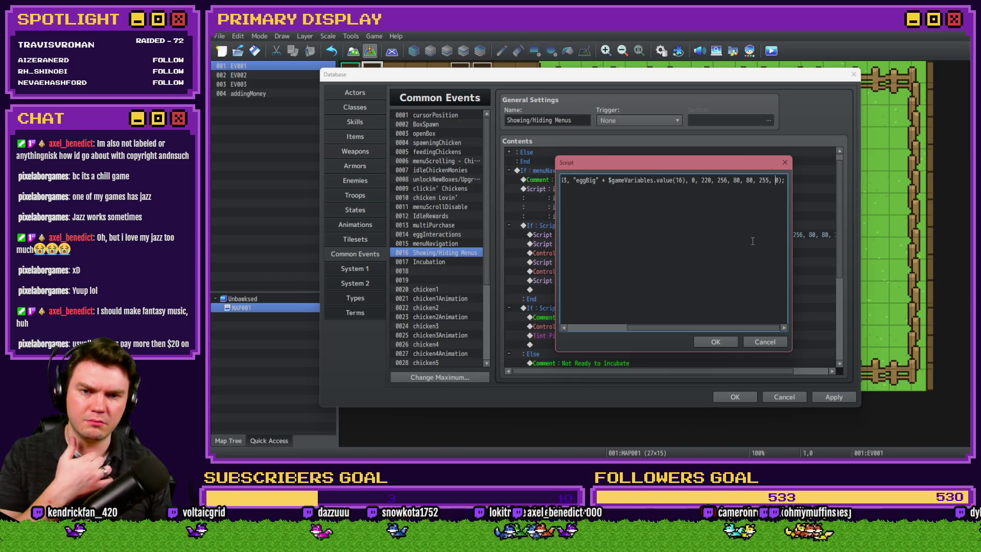
pyautogui.click(715, 342)
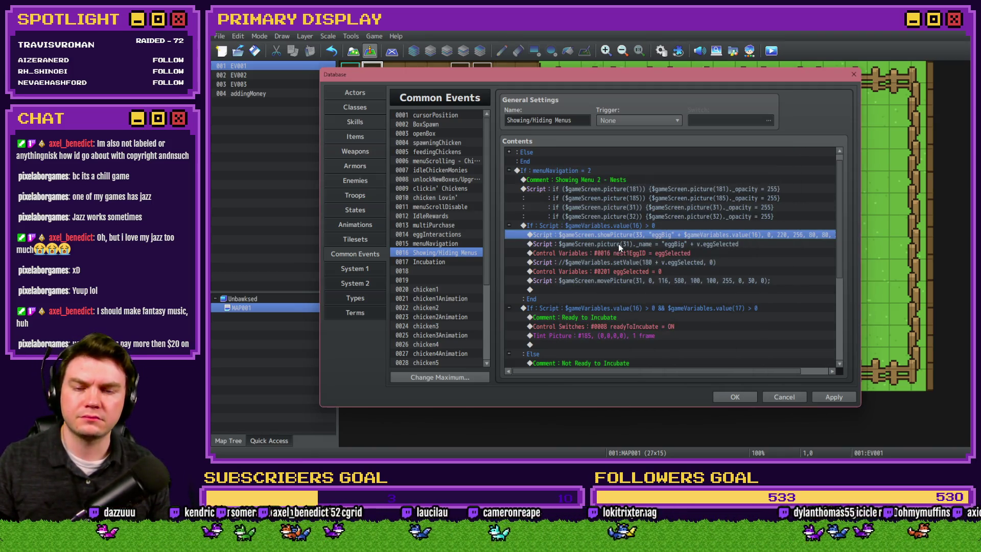
# Delete the picture 31 rename line and the commented setValue line, and make the variable line set nest3EggID to nest1EggID.
pyautogui.click(618, 243)
pyautogui.press('Delete')
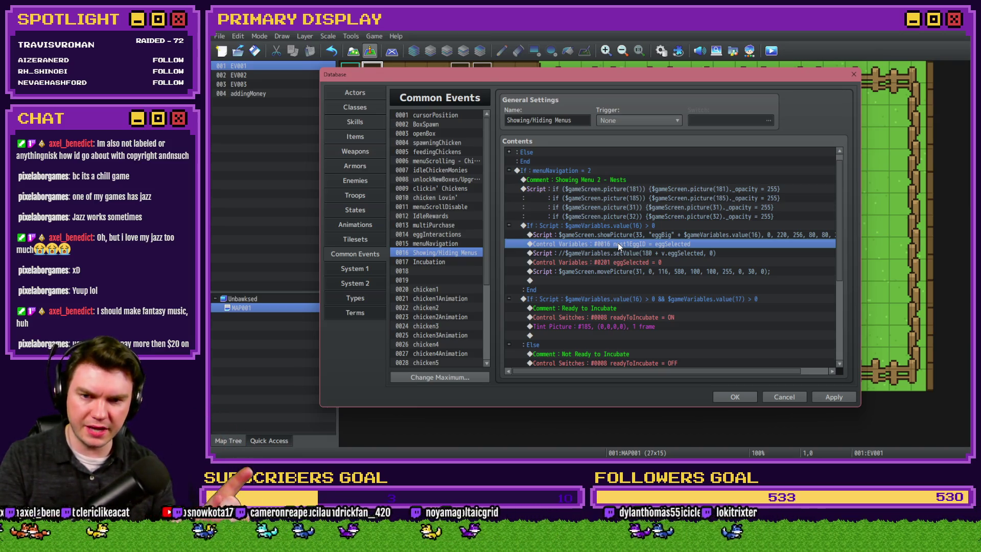
pyautogui.doubleClick(617, 244)
pyautogui.click(676, 188)
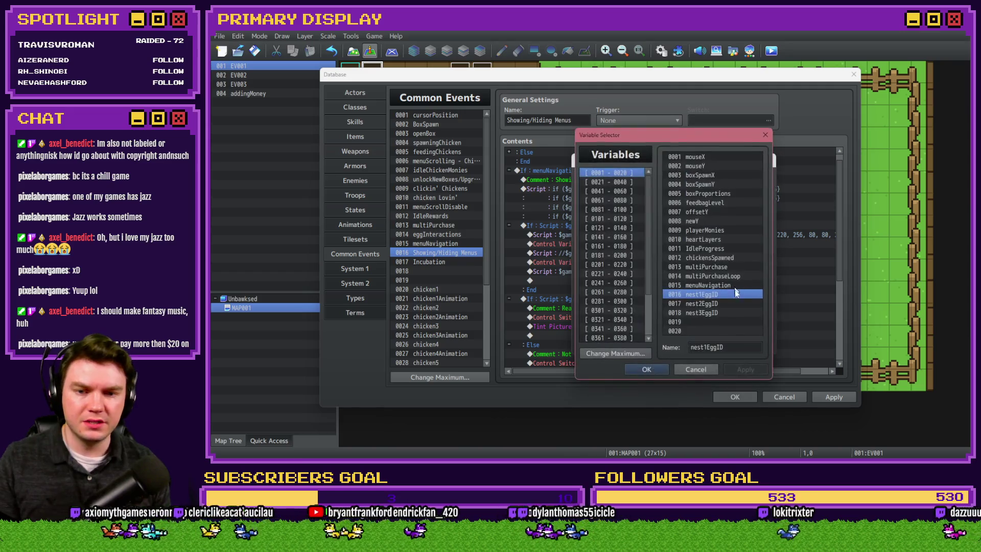
pyautogui.doubleClick(712, 297)
pyautogui.click(678, 284)
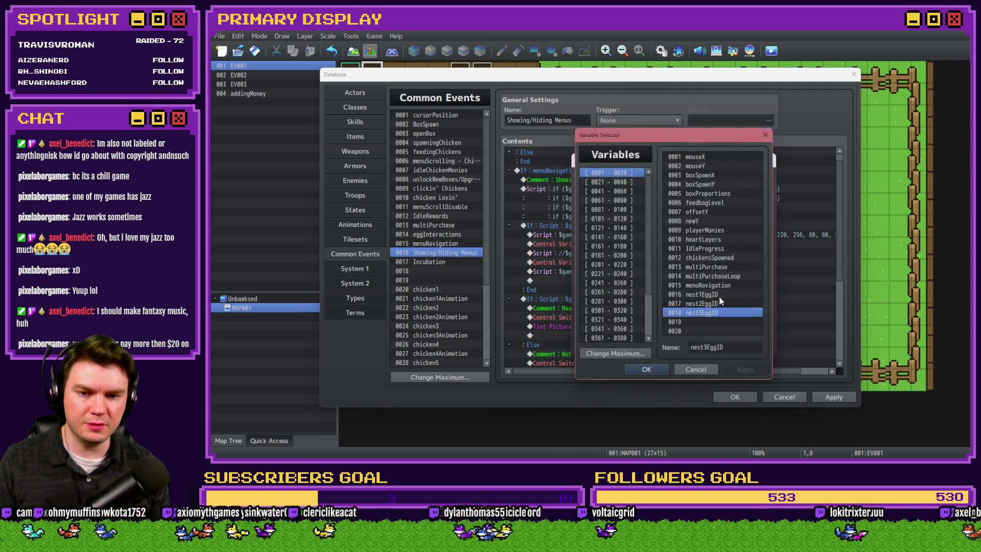
pyautogui.doubleClick(712, 294)
pyautogui.click(689, 342)
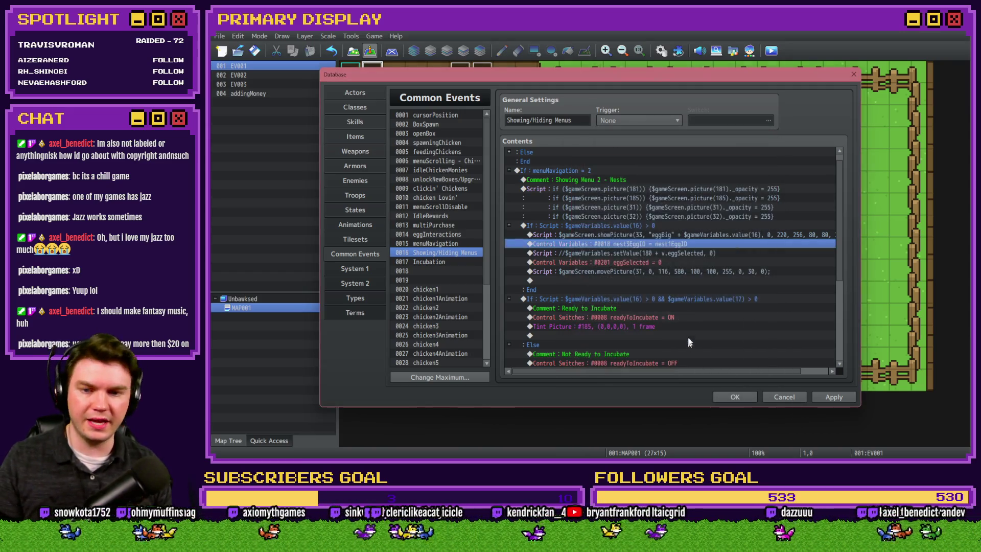
pyautogui.click(640, 254)
pyautogui.press('Delete')
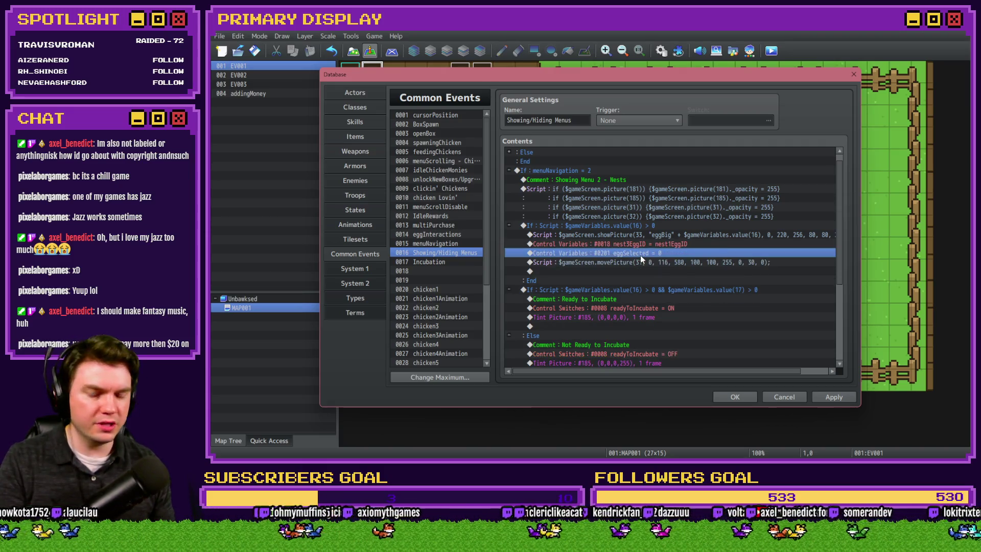
# Delete the eggSelected reset line and set the showPicture opacity to 200.
pyautogui.press('Delete')
pyautogui.doubleClick(672, 235)
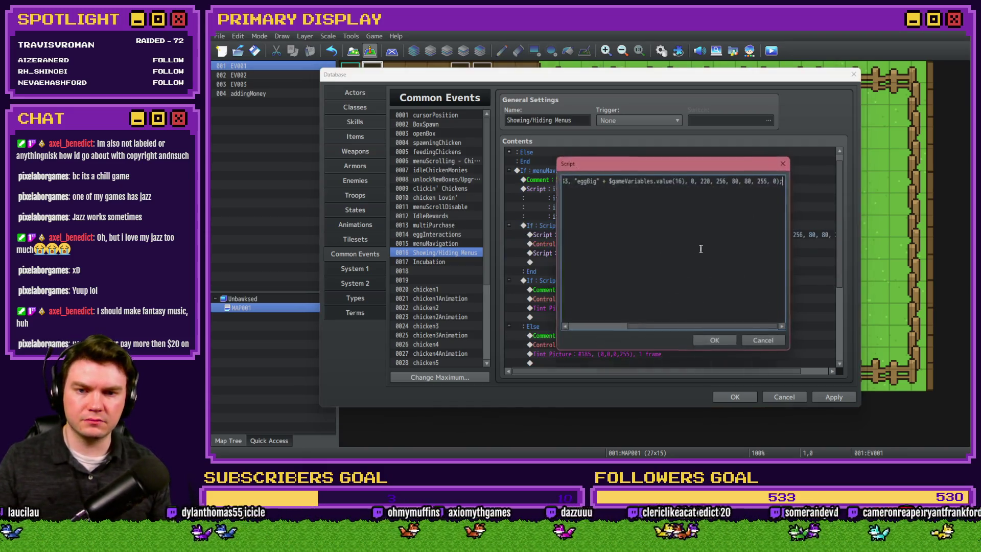
pyautogui.doubleClick(761, 181)
pyautogui.write('200')
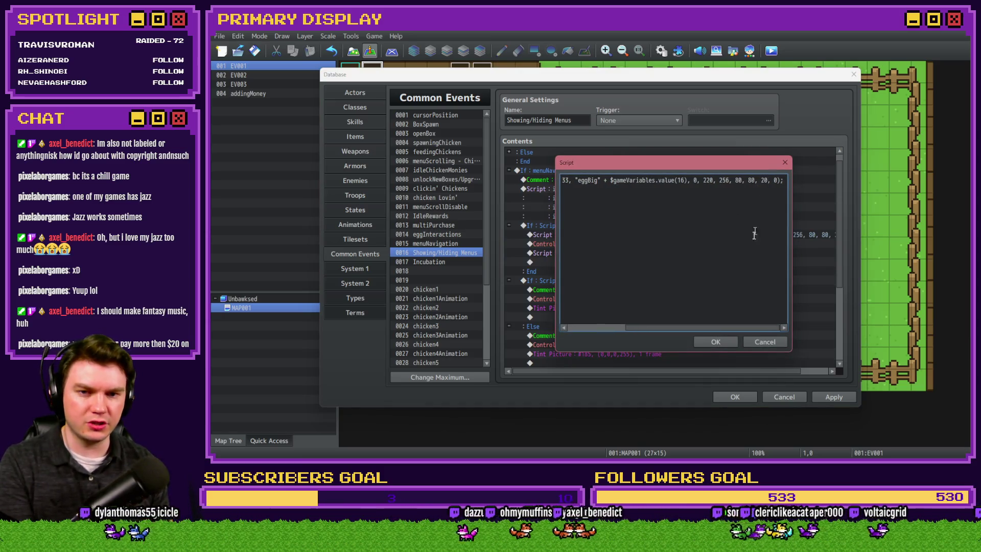
pyautogui.click(715, 342)
# Change the movePicture script's picture number from 31 to 33.
pyautogui.click(679, 244)
pyautogui.click(677, 253)
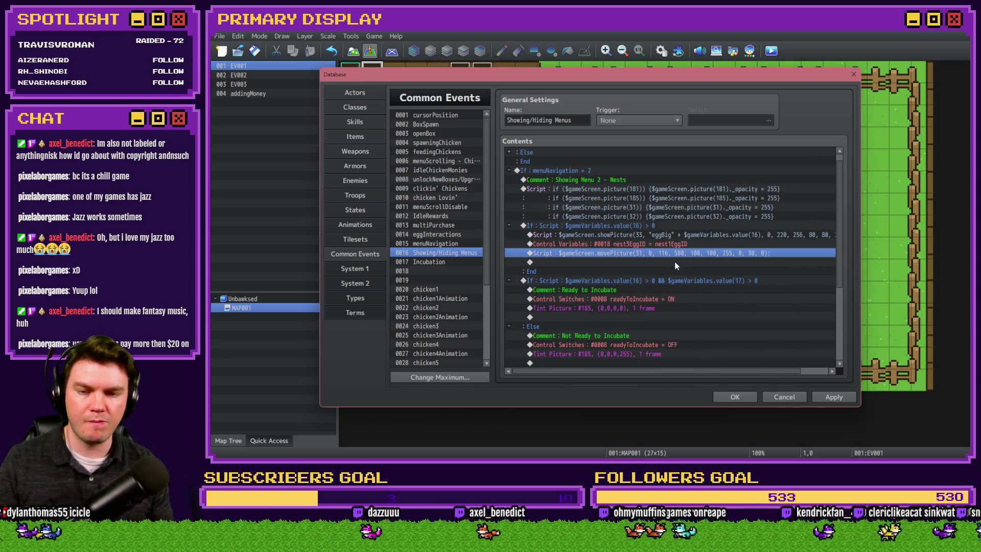
pyautogui.doubleClick(677, 253)
pyautogui.moveTo(674, 166); pyautogui.dragTo(701, 261)
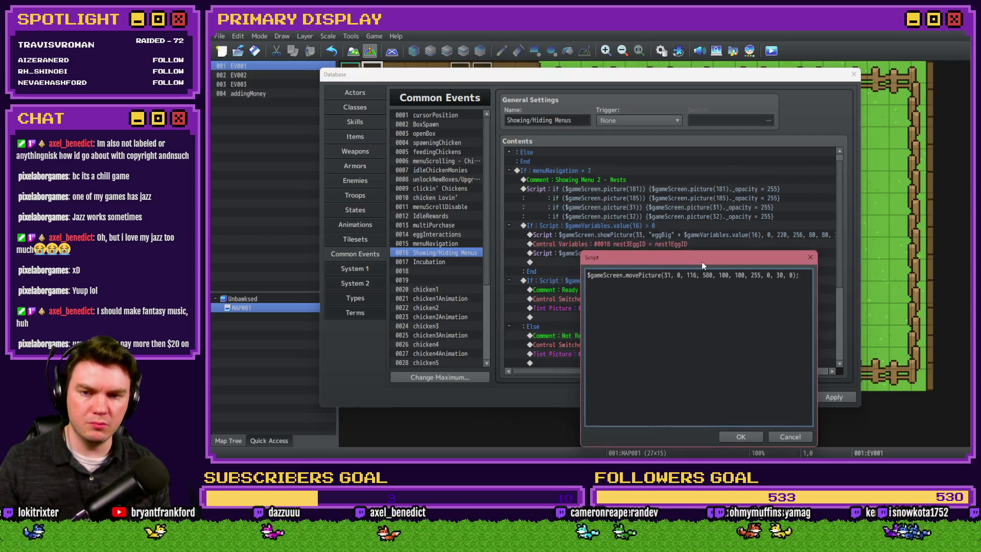
pyautogui.doubleClick(667, 277)
pyautogui.write('33')
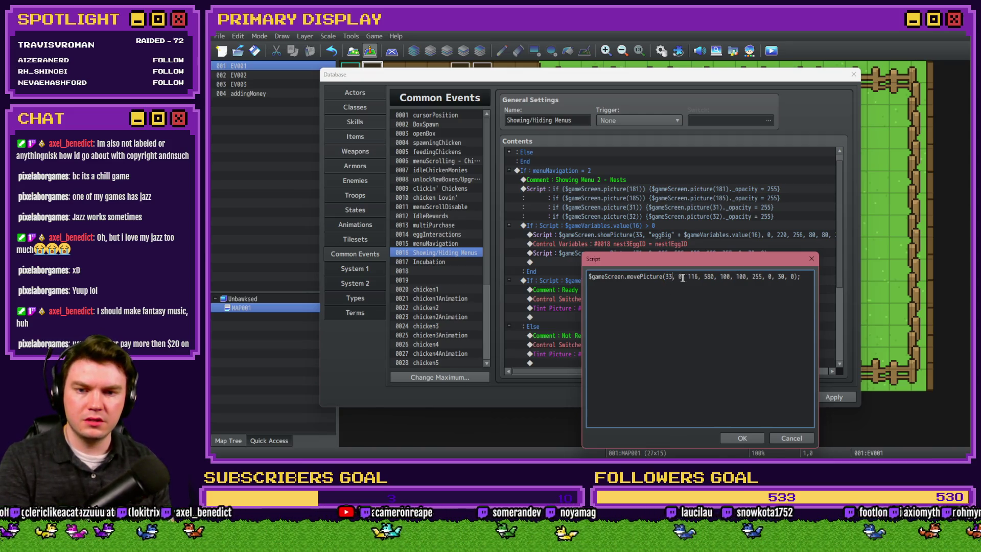
# Replace the movePicture x and y with $gameScreen.picture(33)._x and $gameScreen.picture(33)._y.
pyautogui.doubleClick(693, 276)
pyautogui.write('$gameScreen.')
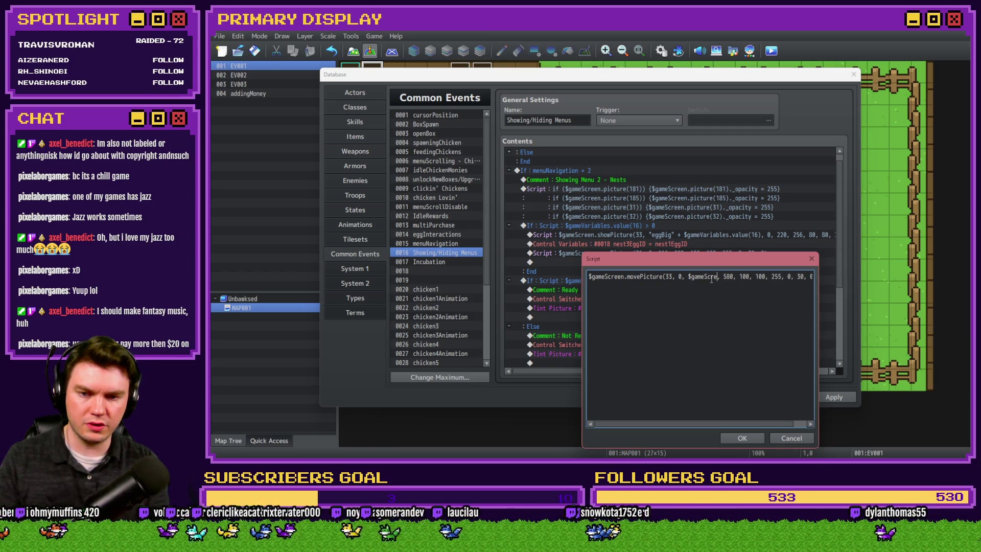
pyautogui.write('picture(33)._x')
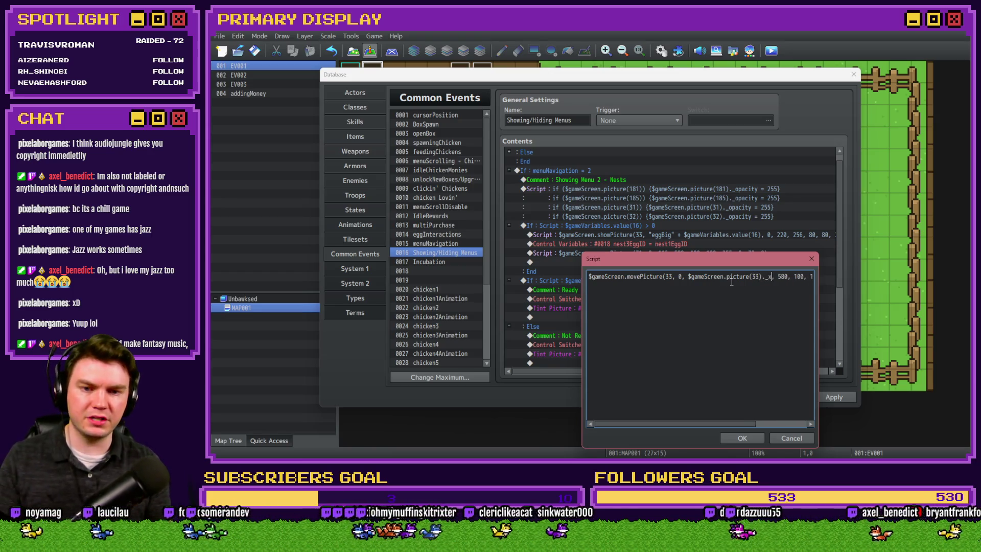
pyautogui.hotkey('shift', 'Left')
pyautogui.hotkey('shift', 'Left')
pyautogui.hotkey('shift', 'Left')
pyautogui.hotkey('ctrl', 'c')
pyautogui.press('Right')
pyautogui.press('Right')
pyautogui.press('Right')
pyautogui.hotkey('ctrl', 'v')
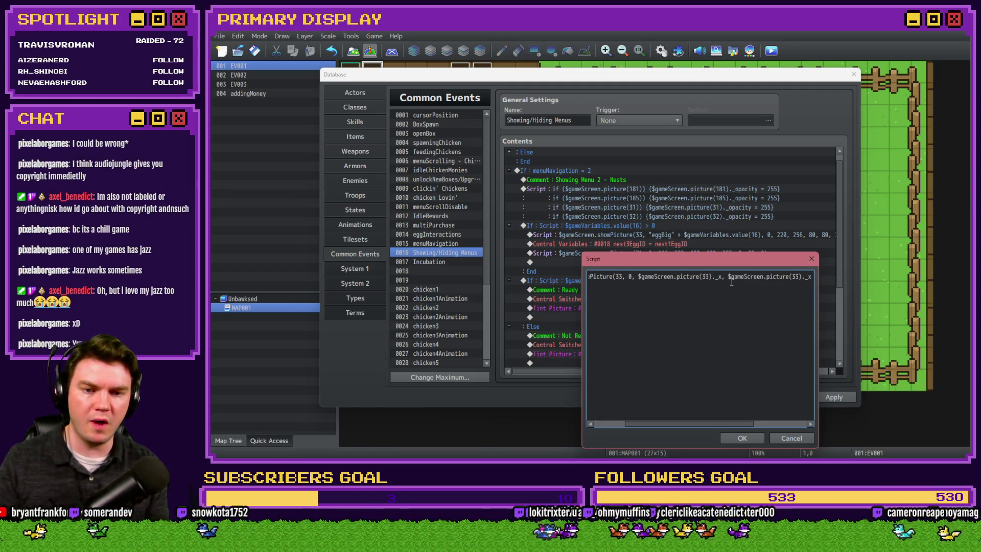
pyautogui.press('BackSpace')
pyautogui.write('y')
pyautogui.press('Delete')
pyautogui.press('Delete')
pyautogui.press('Delete')
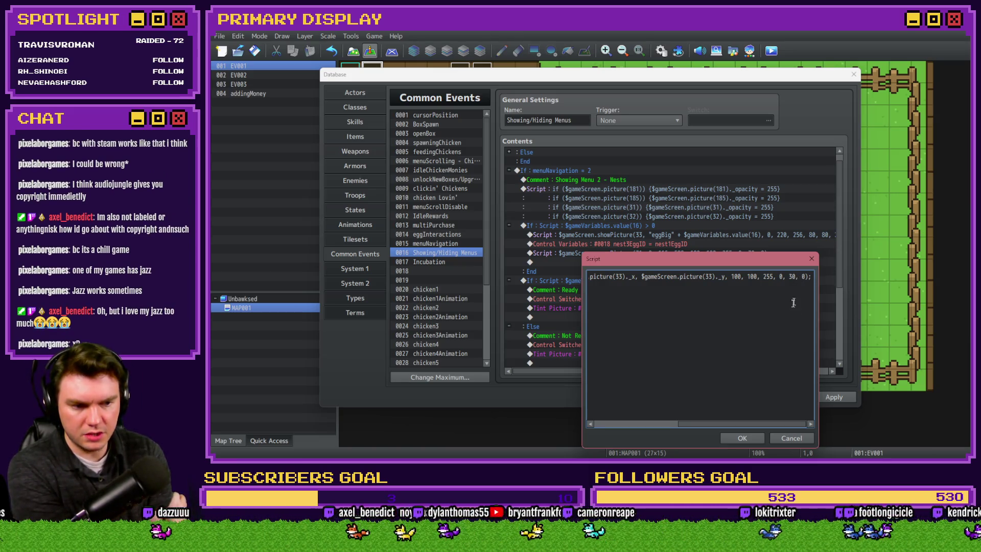
pyautogui.click(742, 438)
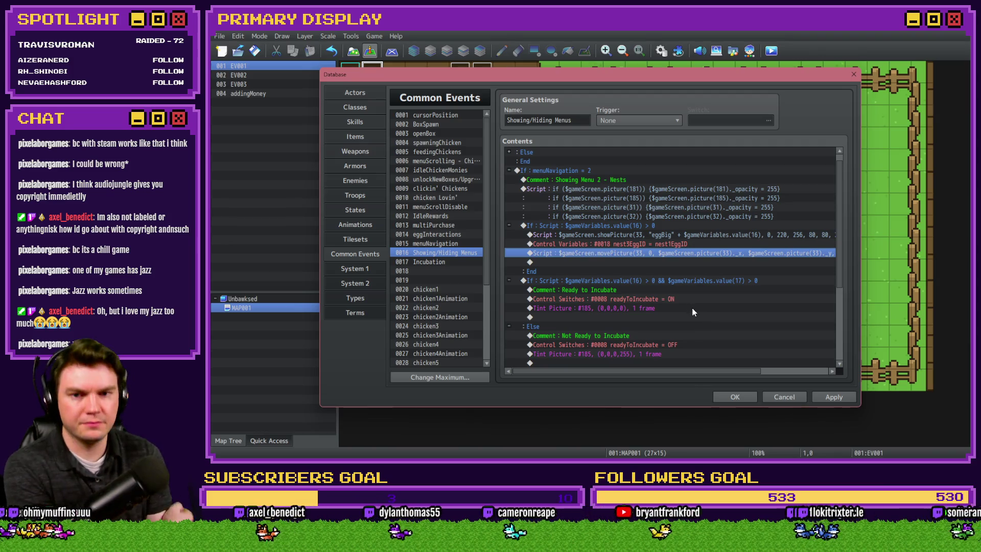
pyautogui.scroll(-5, 832, 333)
pyautogui.scroll(5, 840, 354)
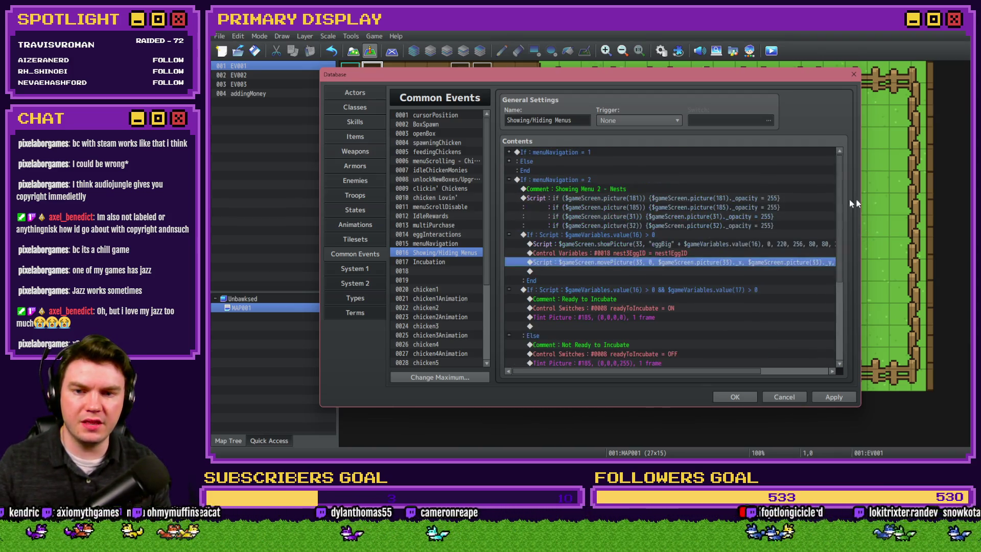
pyautogui.click(449, 234)
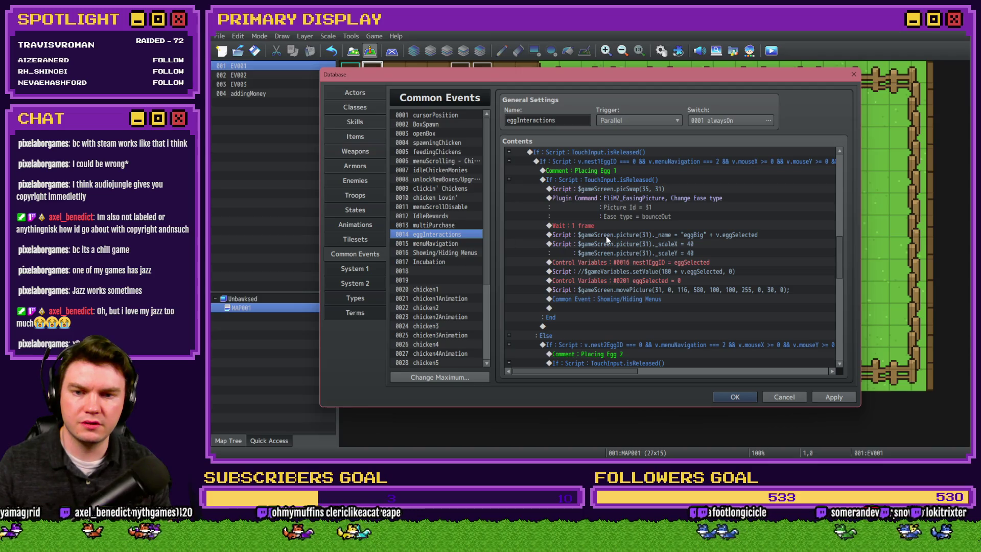
# Place the EliMZ_EasingPicture bounceOut ease command above movePicture, with Picture Id 33.
pyautogui.click(577, 204)
pyautogui.click(449, 253)
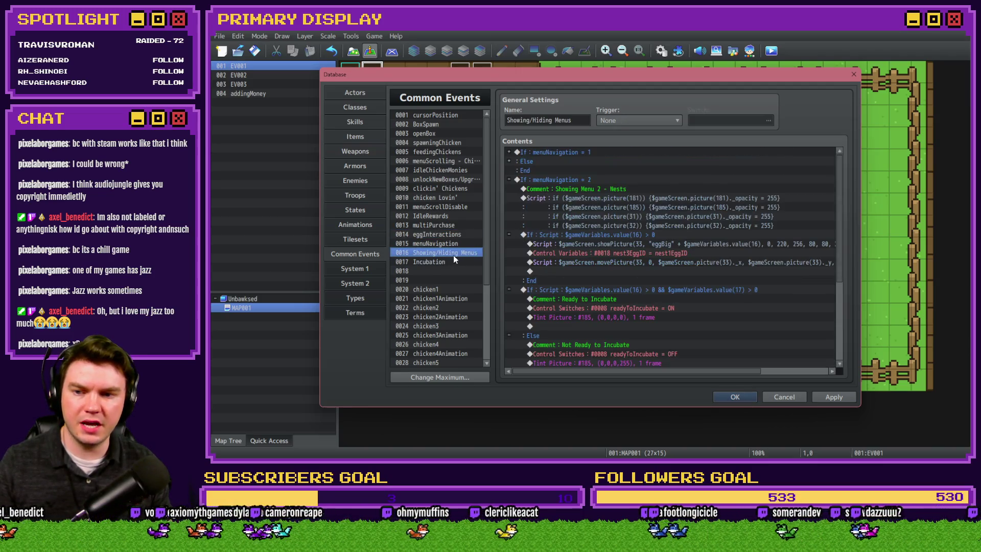
pyautogui.click(632, 254)
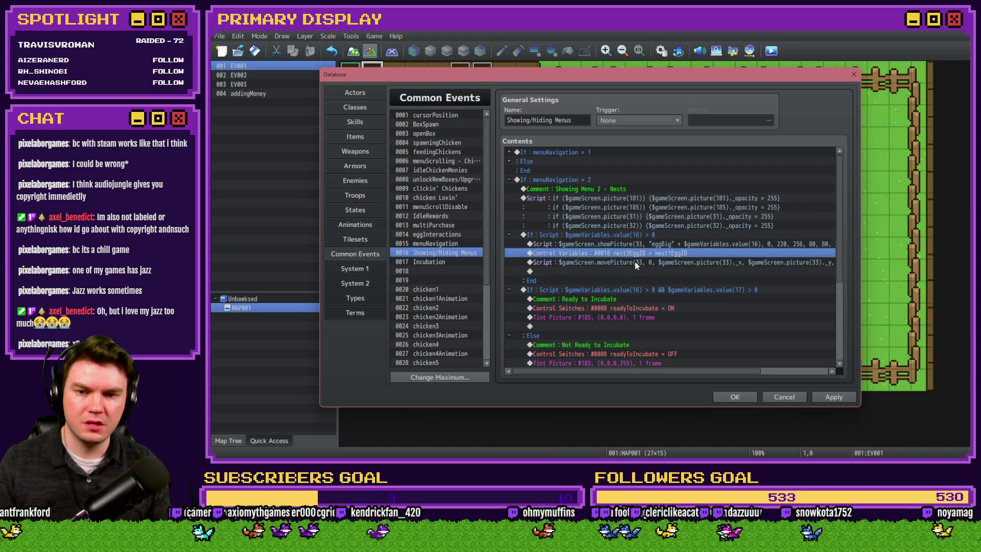
pyautogui.hotkey('ctrl', 'v')
pyautogui.doubleClick(645, 265)
pyautogui.doubleClick(668, 252)
pyautogui.write('33')
pyautogui.press('Return')
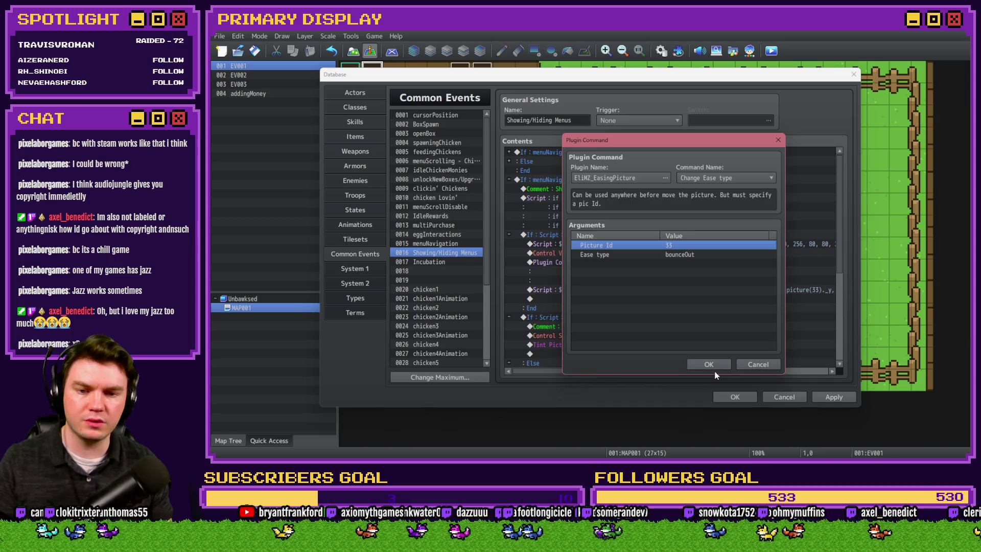
pyautogui.click(710, 364)
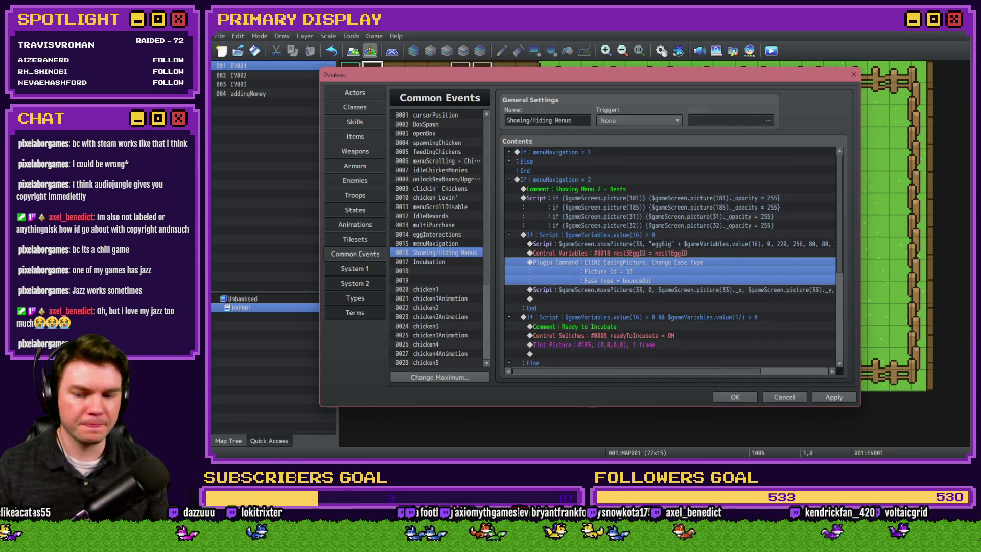
pyautogui.hotkey('alt', 'Tab')
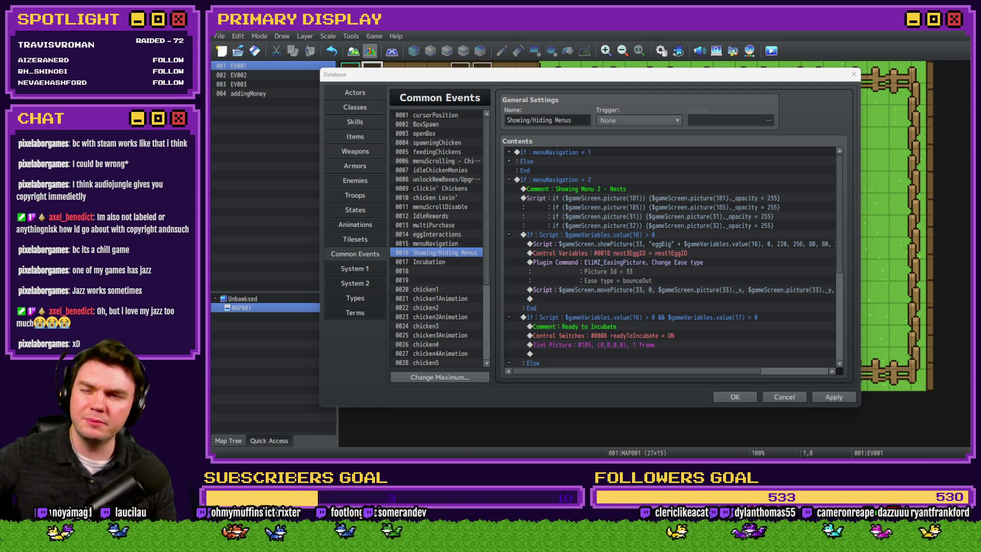
pyautogui.click(707, 256)
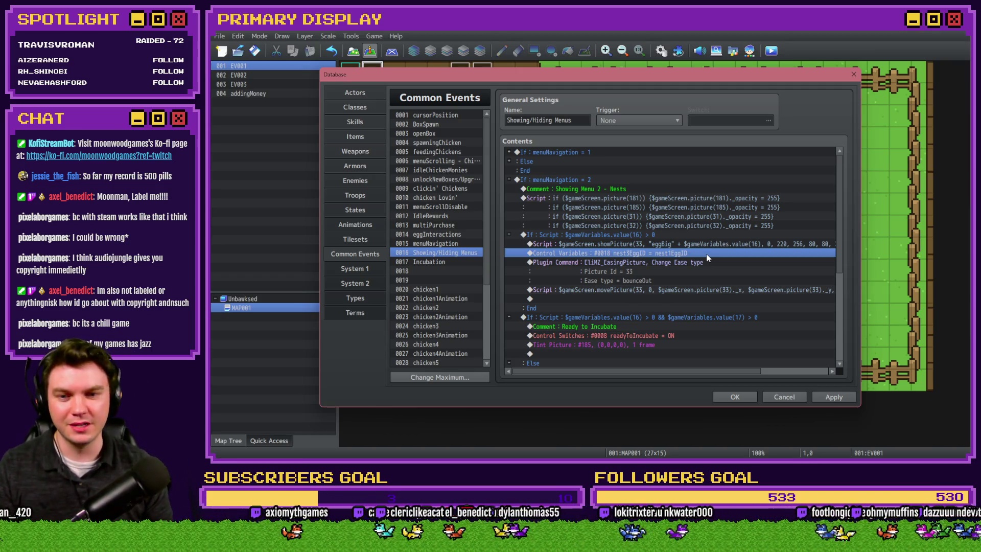
# Review the nest egg block lines in Showing/Hiding Menus and apply the common event changes.
pyautogui.click(711, 242)
pyautogui.click(700, 253)
pyautogui.click(693, 262)
pyautogui.click(695, 252)
pyautogui.click(697, 244)
pyautogui.click(694, 252)
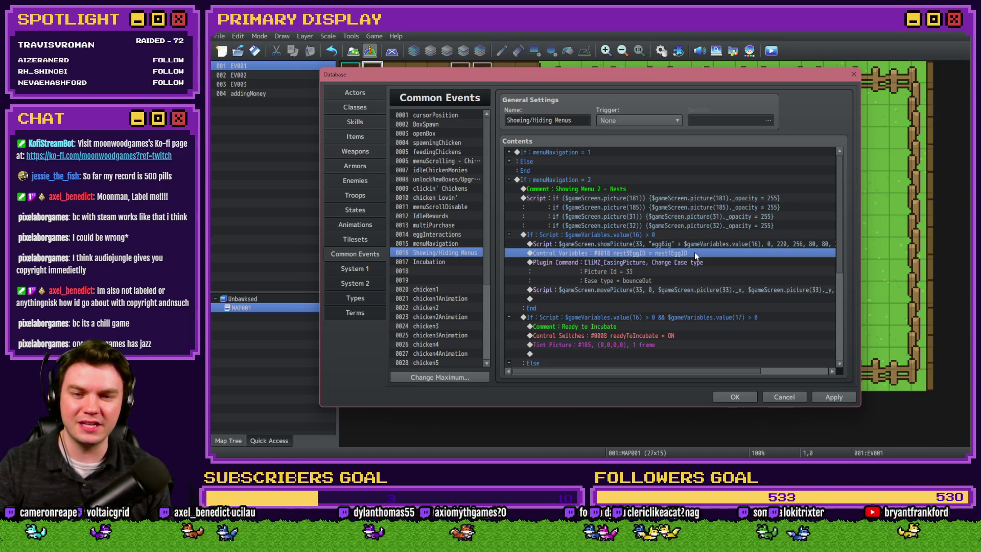
pyautogui.click(696, 275)
pyautogui.click(698, 291)
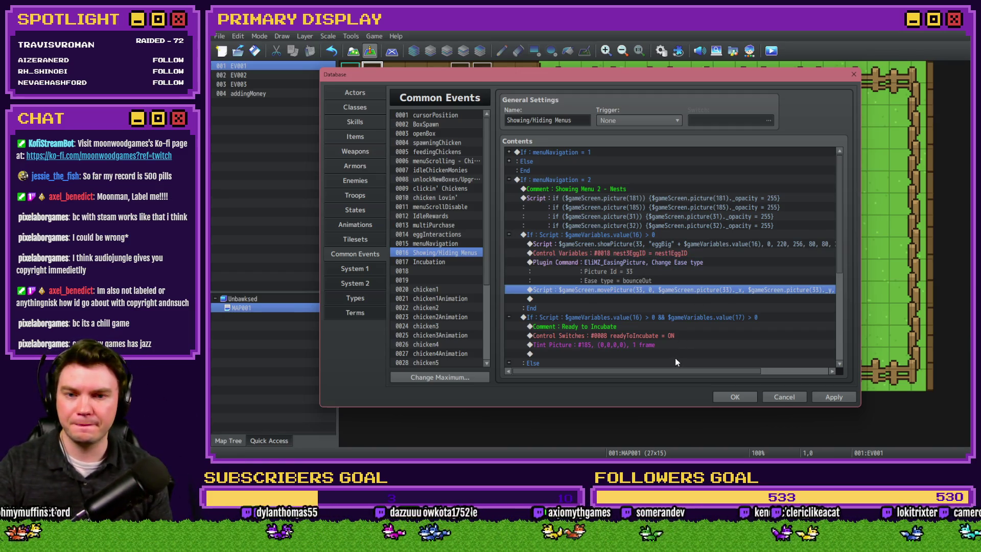
pyautogui.click(653, 235)
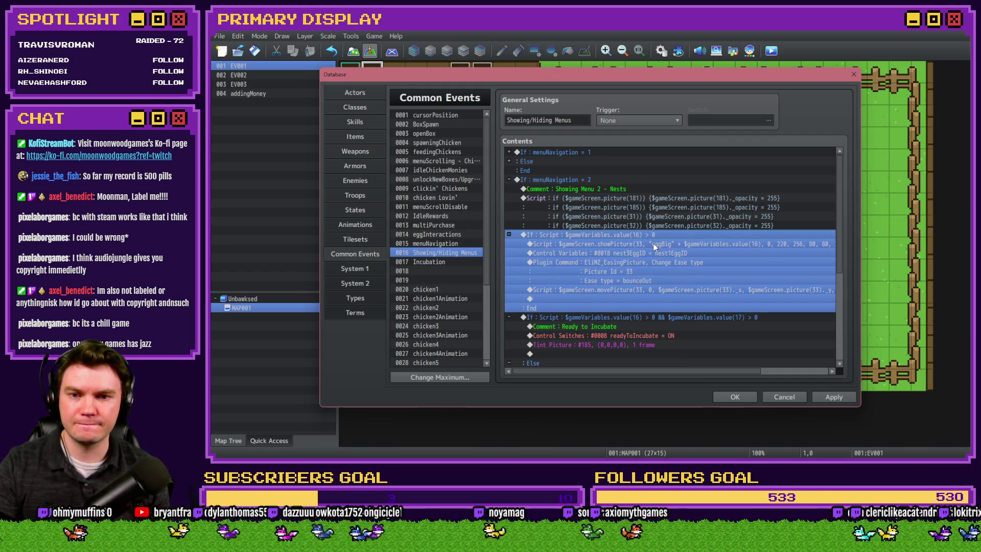
pyautogui.click(823, 398)
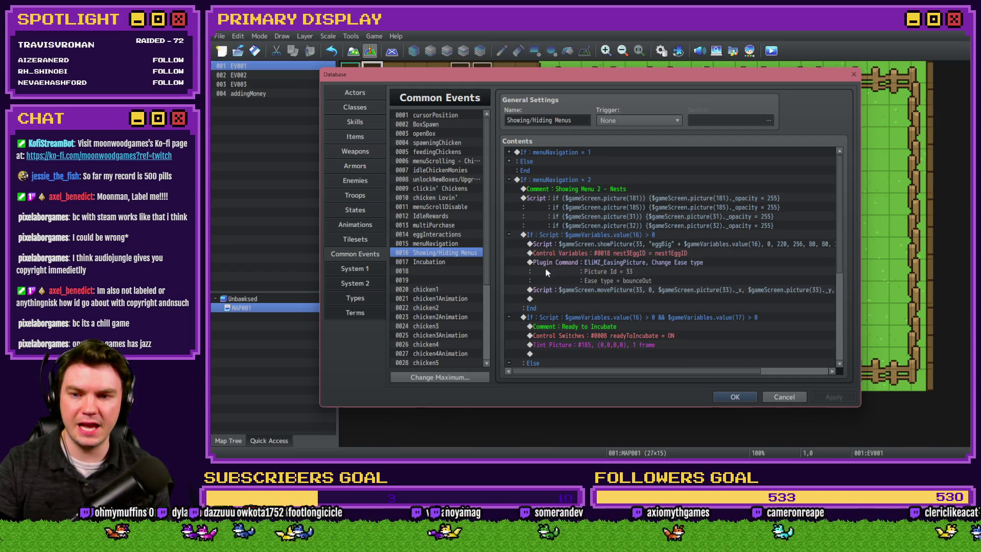
# Check the Nest 1 branch in eggInteractions, then go back to the Showing/Hiding Menus nest egg block.
pyautogui.click(452, 235)
pyautogui.scroll(5, 534, 209)
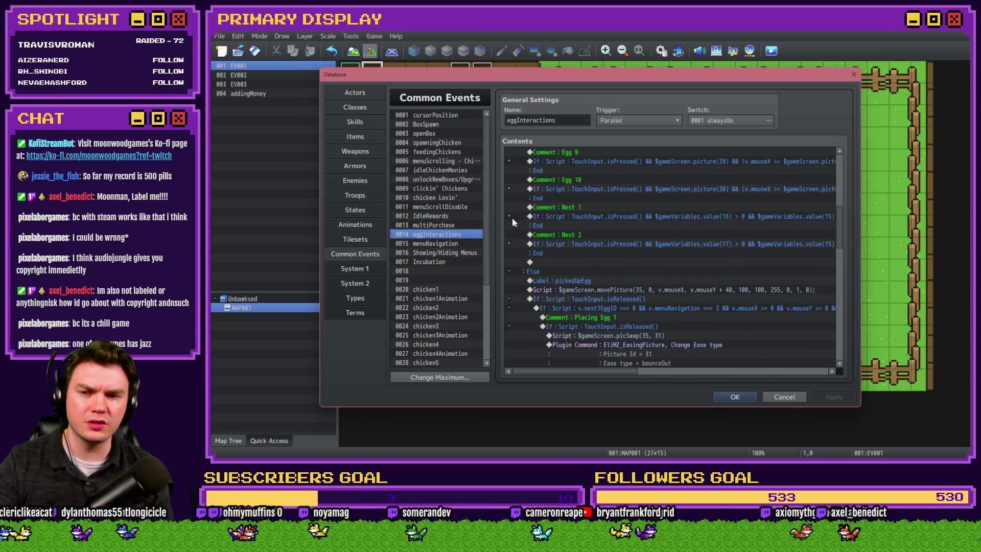
pyautogui.click(508, 216)
pyautogui.click(552, 244)
pyautogui.click(604, 272)
pyautogui.click(593, 262)
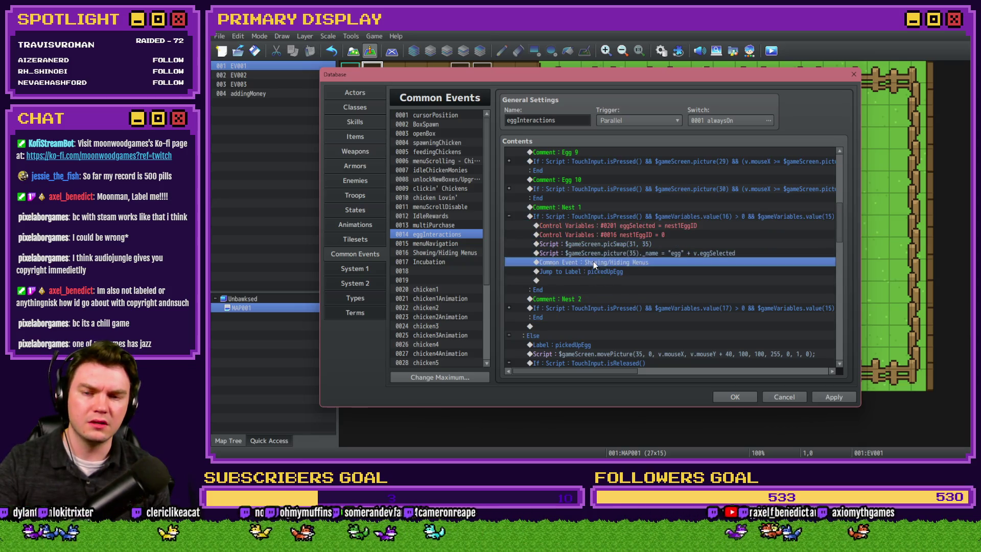
pyautogui.click(510, 216)
pyautogui.click(445, 252)
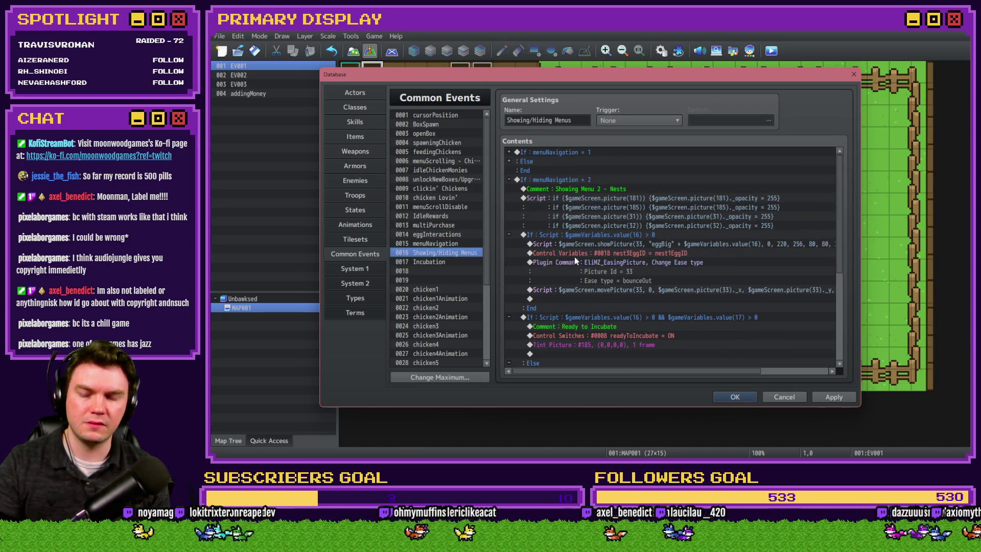
pyautogui.click(588, 235)
# Give the nest egg condition an Else branch that erases picture 33.
pyautogui.doubleClick(588, 235)
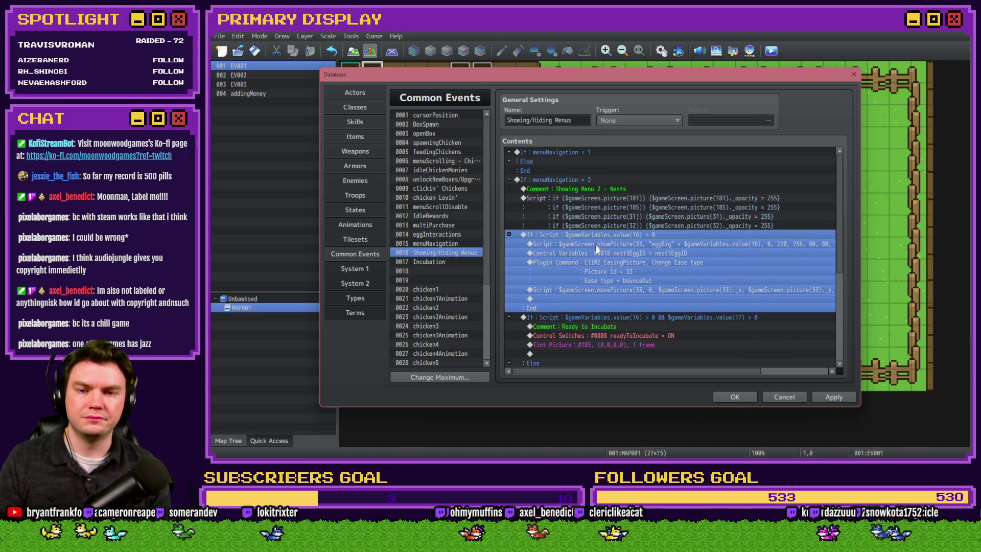
pyautogui.click(617, 325)
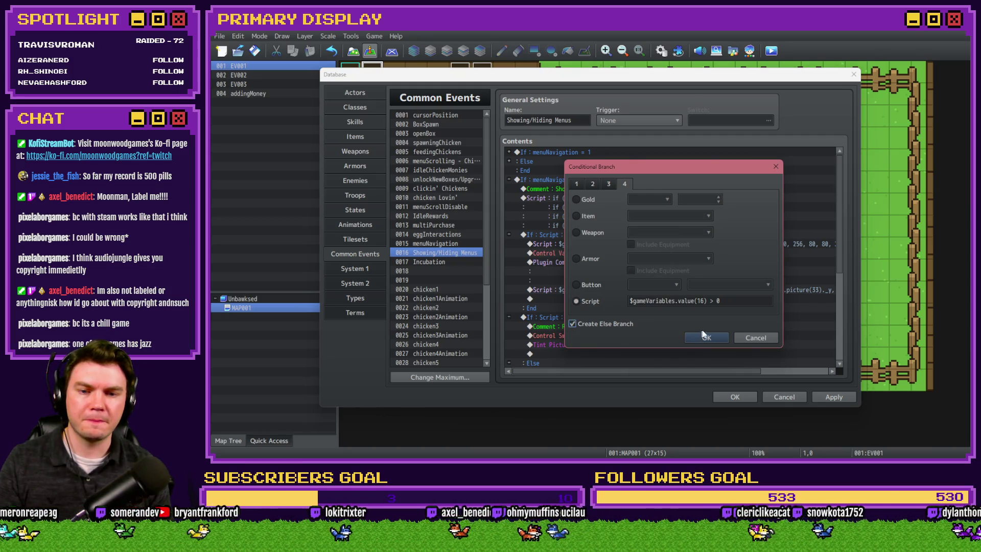
pyautogui.click(705, 337)
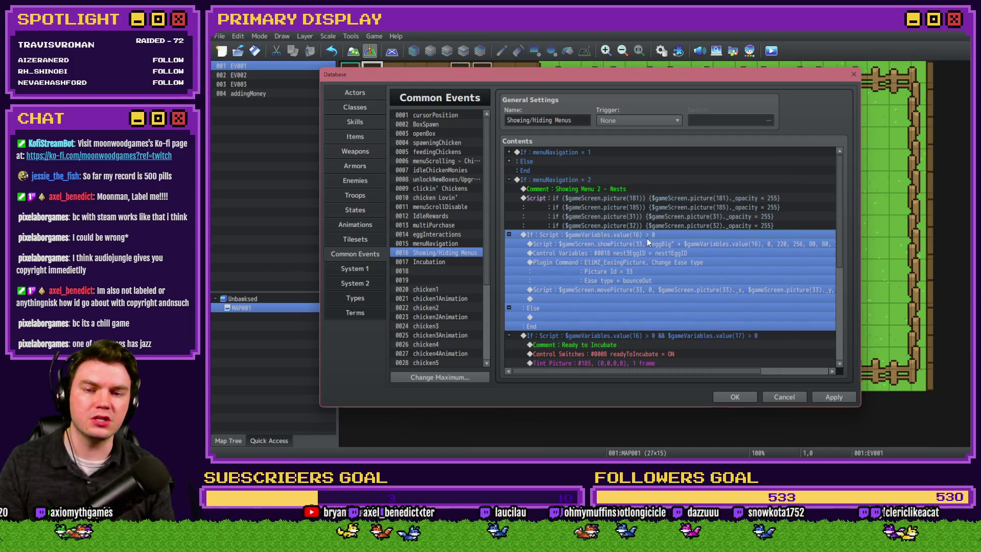
pyautogui.click(649, 293)
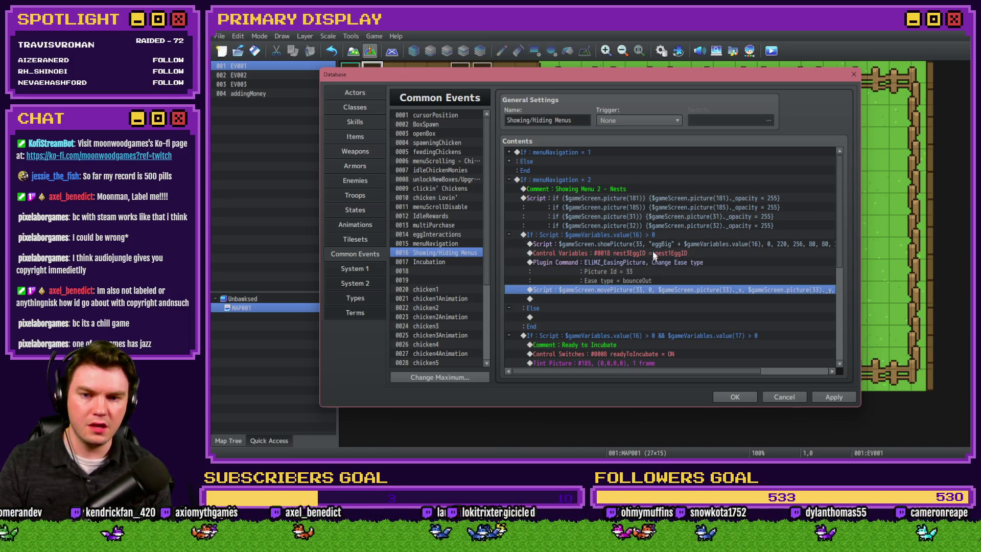
pyautogui.doubleClick(593, 317)
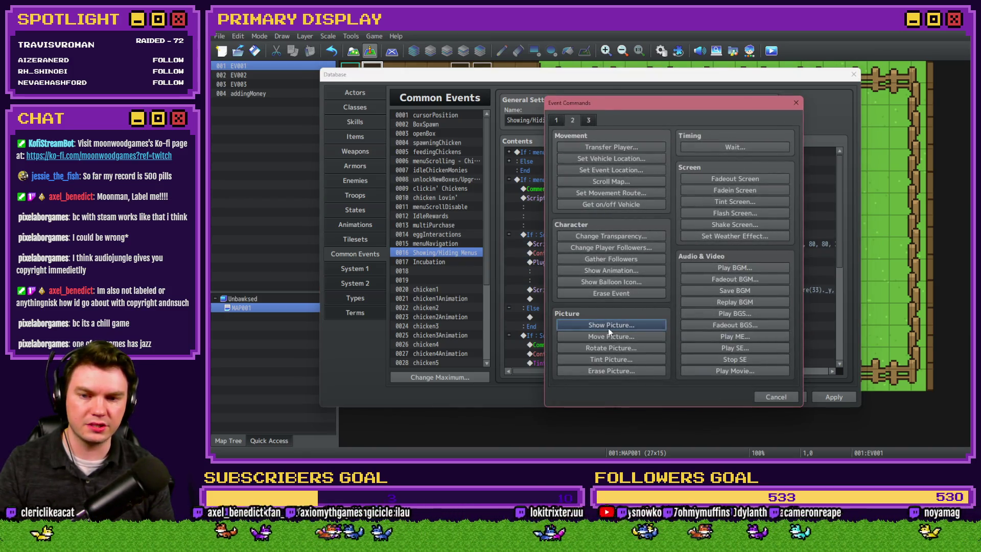
pyautogui.click(625, 371)
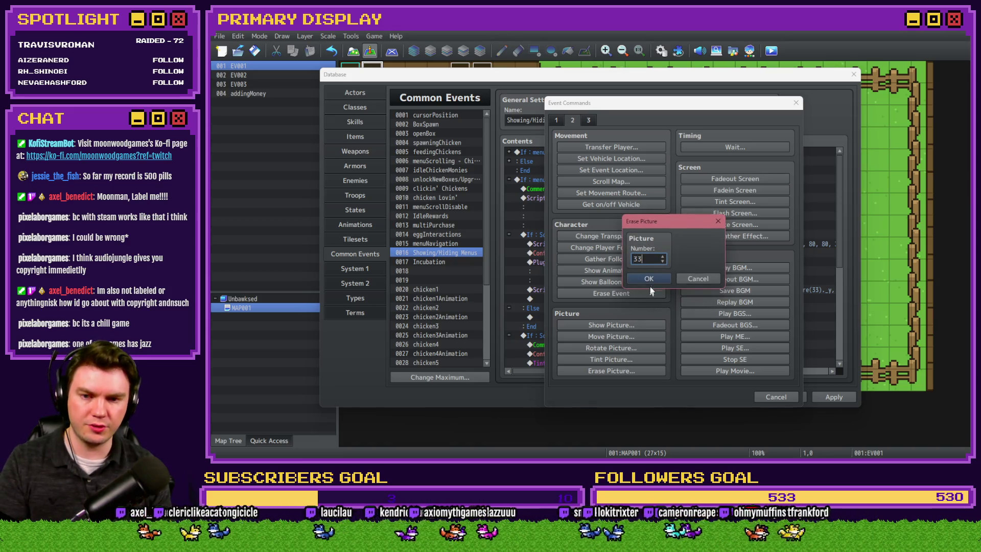
pyautogui.click(650, 280)
# Under Else, reset nest3EggID to constant 0, then close the Database and start a playtest.
pyautogui.click(662, 254)
pyautogui.hotkey('ctrl', 'c')
pyautogui.click(597, 324)
pyautogui.hotkey('ctrl', 'v')
pyautogui.press('Return')
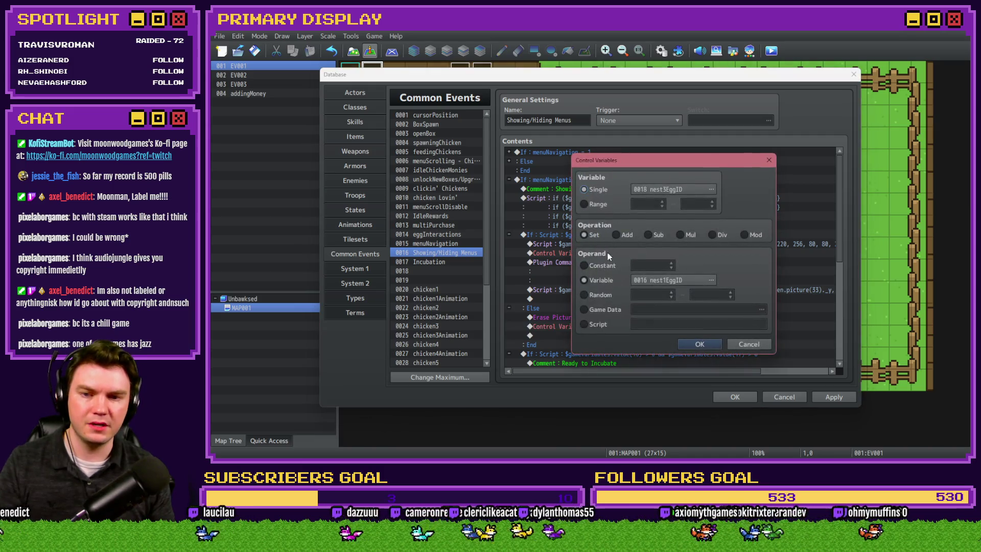
pyautogui.click(584, 265)
pyautogui.click(707, 345)
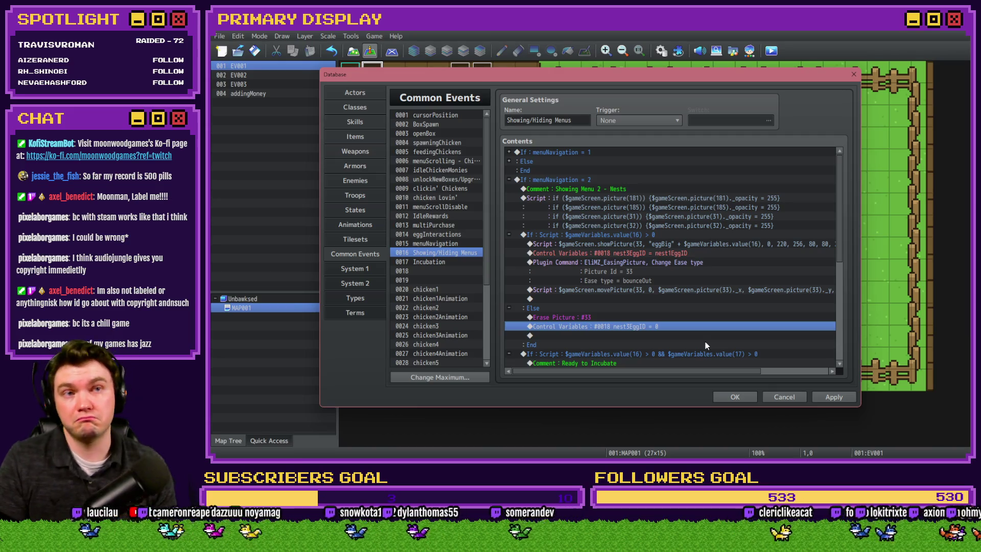
pyautogui.click(830, 398)
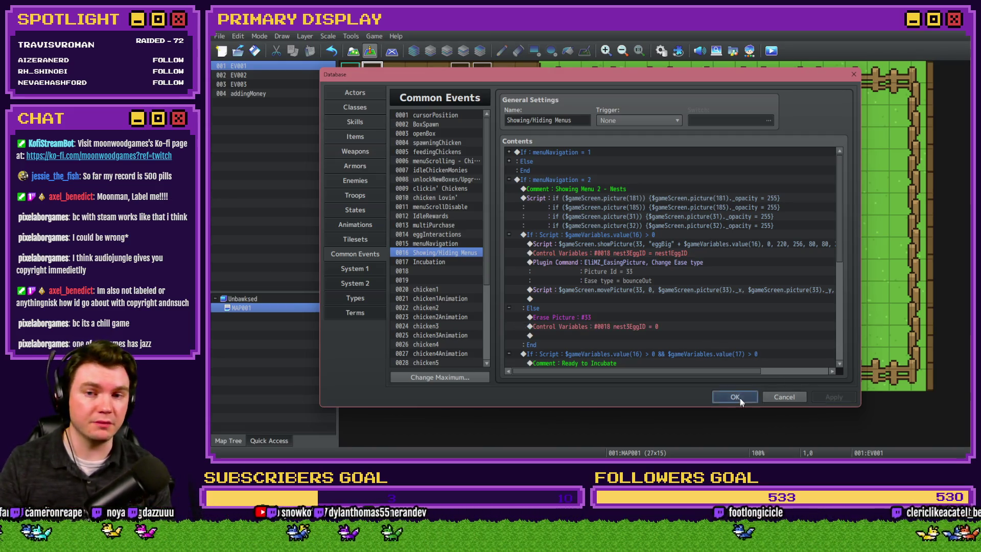
pyautogui.click(740, 398)
pyautogui.click(771, 51)
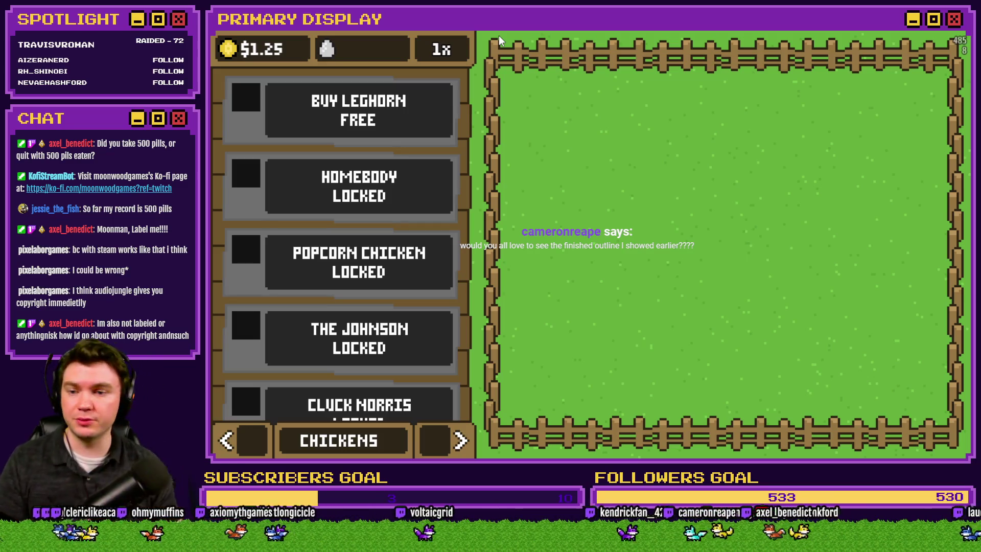
# Buy the free Leghorn, drag its egg into the bottom-left nest, then close the game.
pyautogui.click(357, 110)
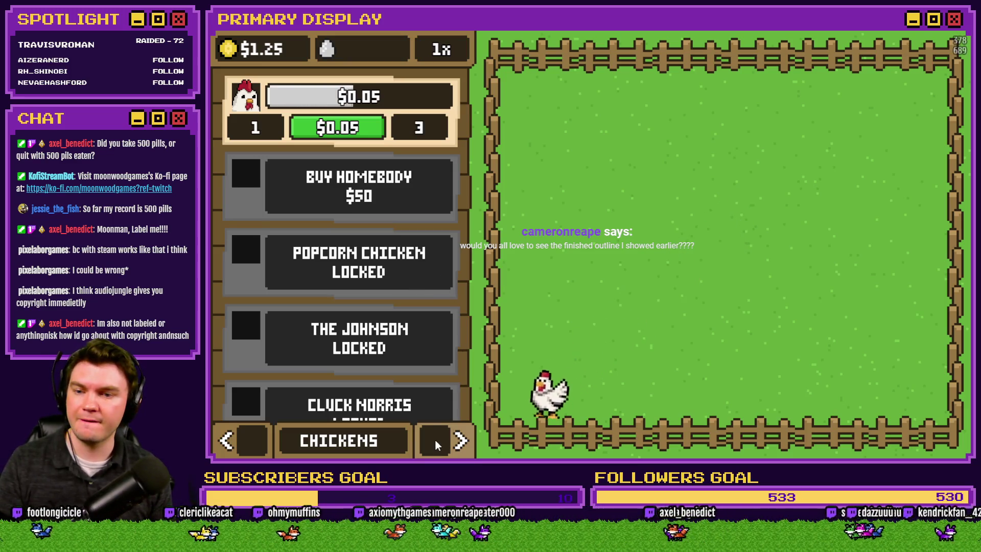
pyautogui.click(460, 440)
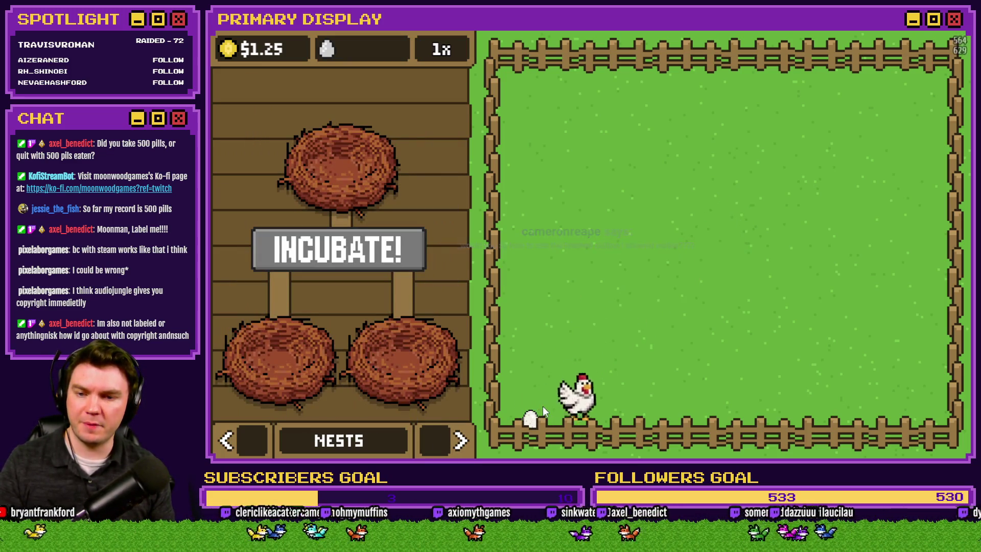
pyautogui.moveTo(551, 367)
pyautogui.mouseDown()
pyautogui.moveTo(460, 343)
pyautogui.moveTo(305, 337)
pyautogui.mouseUp()
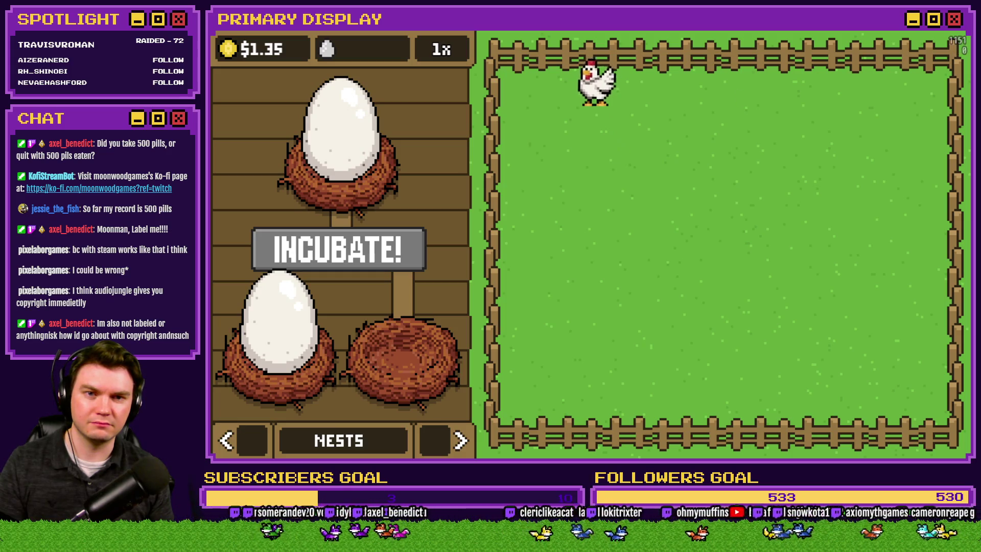
pyautogui.hotkey('alt', 'F4')
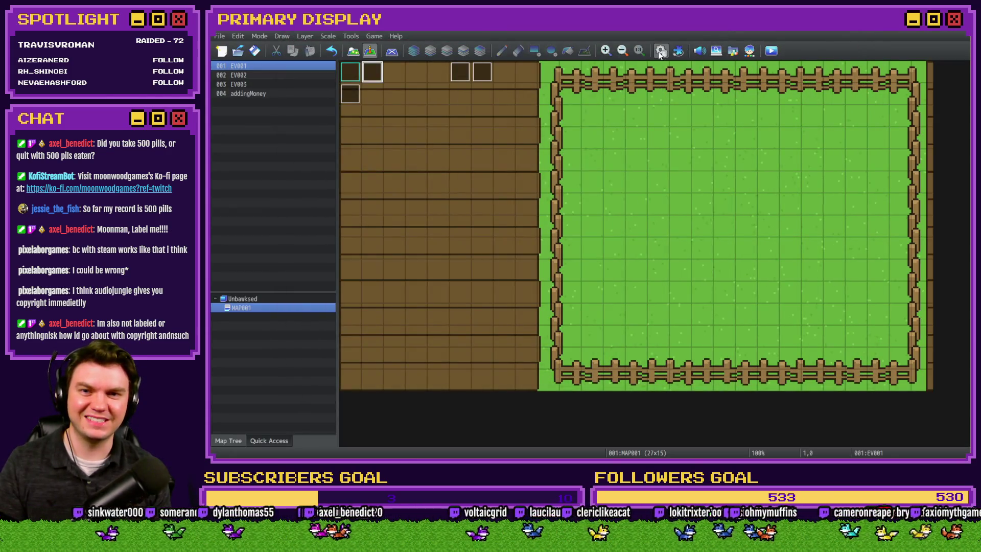
# Insert a 20-frame Wait before the line that shows the big egg.
pyautogui.click(661, 51)
pyautogui.click(604, 236)
pyautogui.click(604, 245)
pyautogui.press('Insert')
pyautogui.click(739, 149)
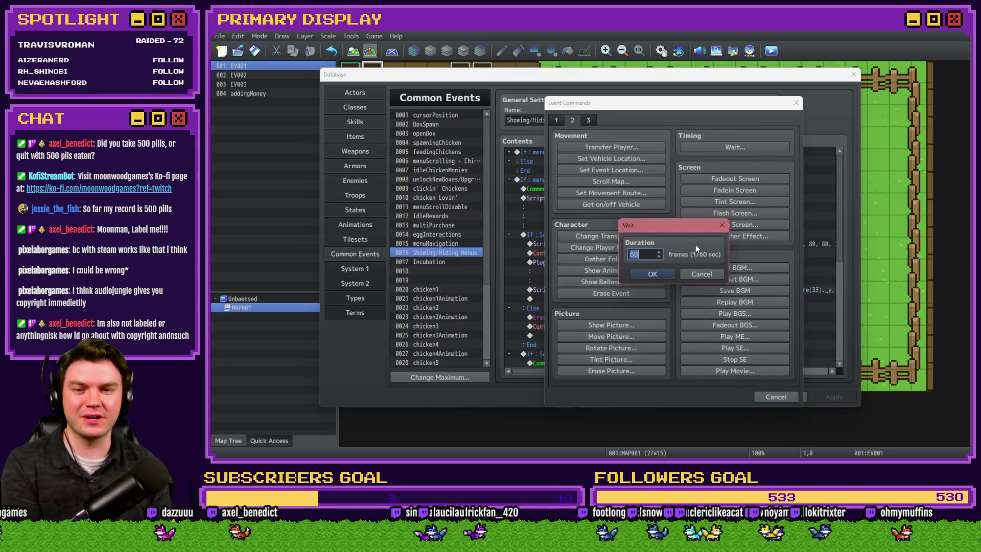
pyautogui.click(652, 274)
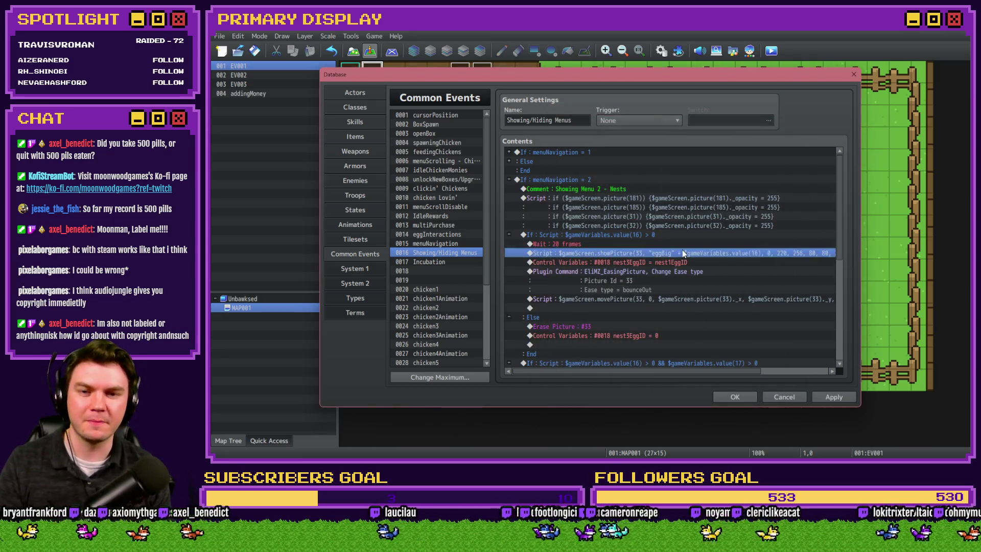
# Inspect the egg display and movement scripts unchanged, then save and launch a playtest.
pyautogui.doubleClick(682, 250)
pyautogui.press('Escape')
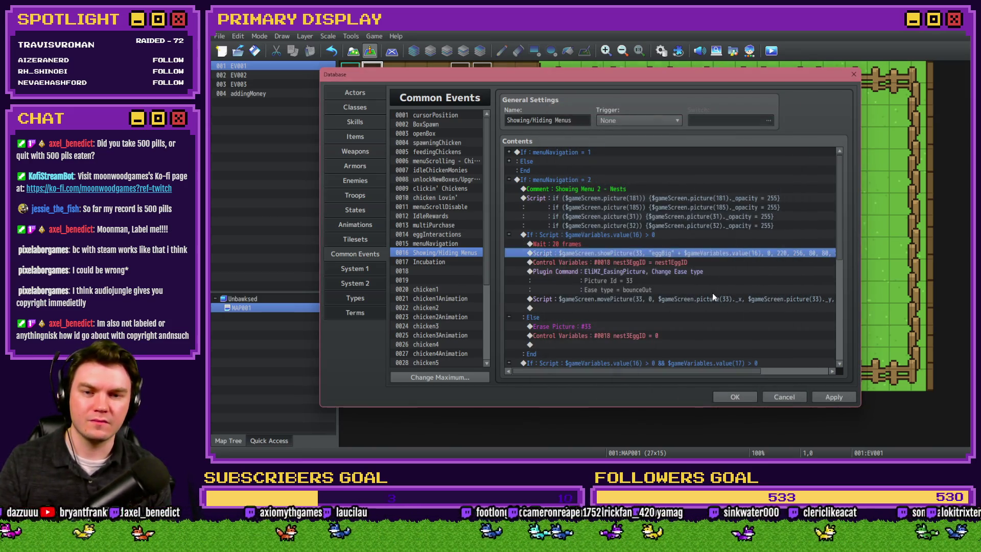
pyautogui.doubleClick(712, 293)
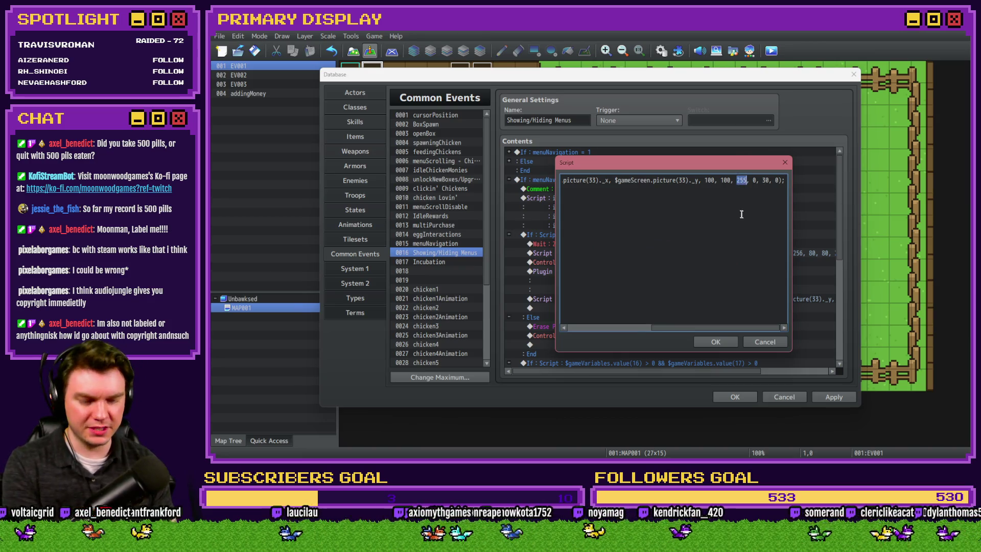
pyautogui.click(729, 342)
pyautogui.click(734, 396)
pyautogui.click(771, 50)
pyautogui.click(585, 256)
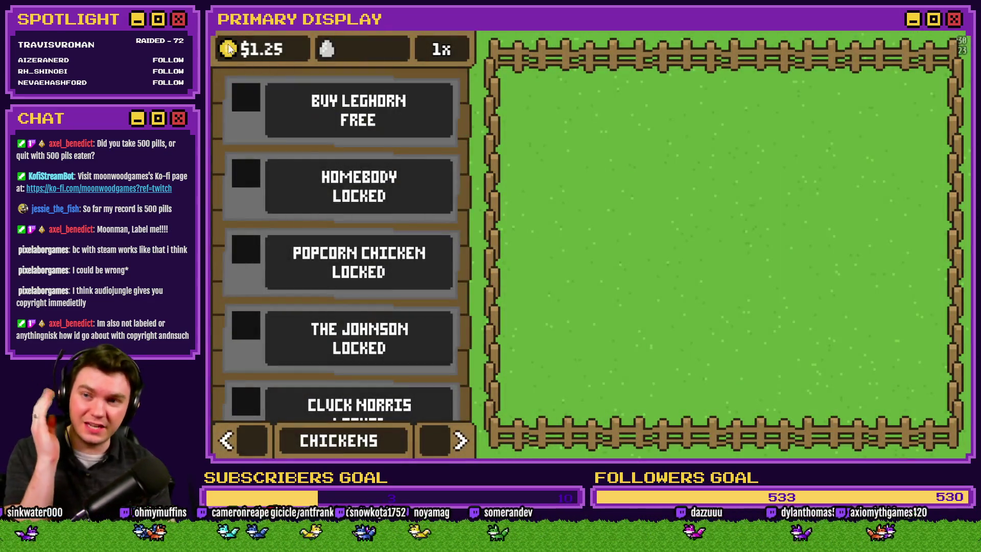
# Buy the free Leghorn and drag its laid egg into the bottom-left nest.
pyautogui.click(357, 105)
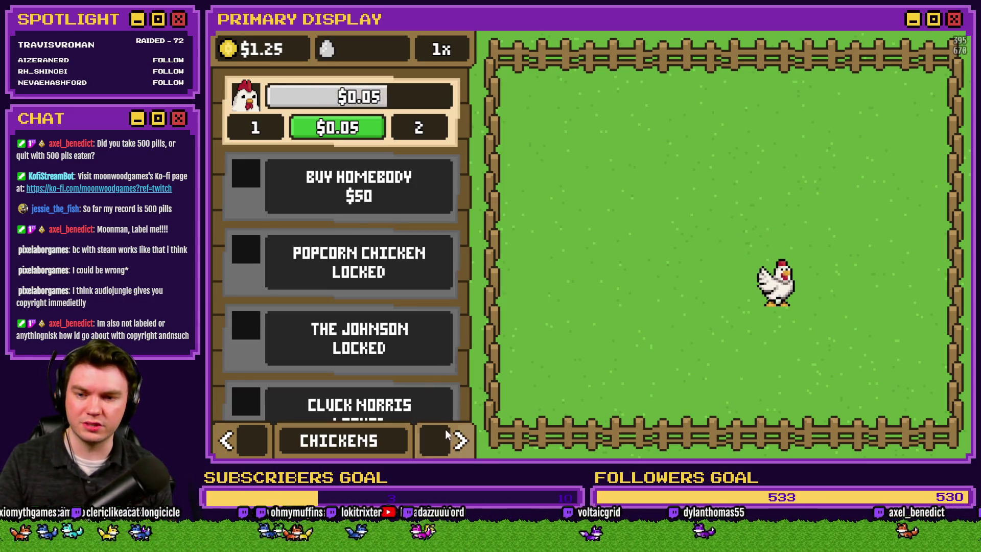
pyautogui.click(458, 440)
pyautogui.moveTo(776, 294)
pyautogui.mouseDown()
pyautogui.moveTo(361, 376)
pyautogui.moveTo(278, 339)
pyautogui.mouseUp()
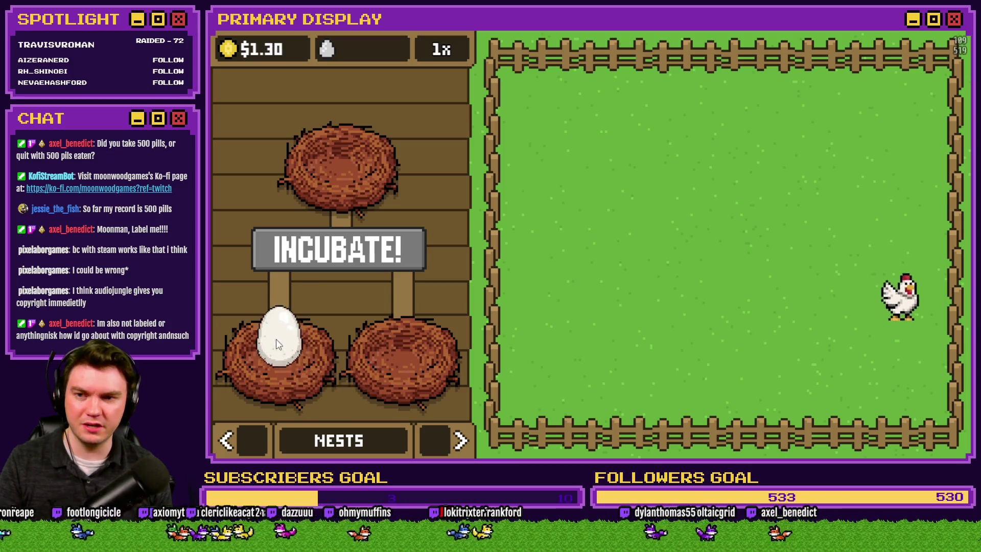
# Tap the nest eggs to test their bounce and pickup, then close the game and reopen the Database.
pyautogui.click(276, 338)
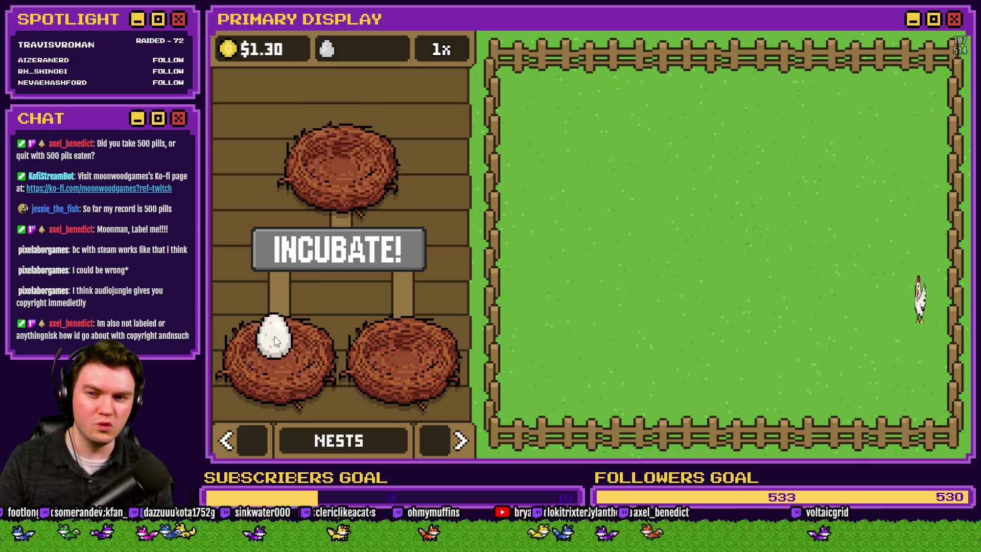
pyautogui.click(284, 348)
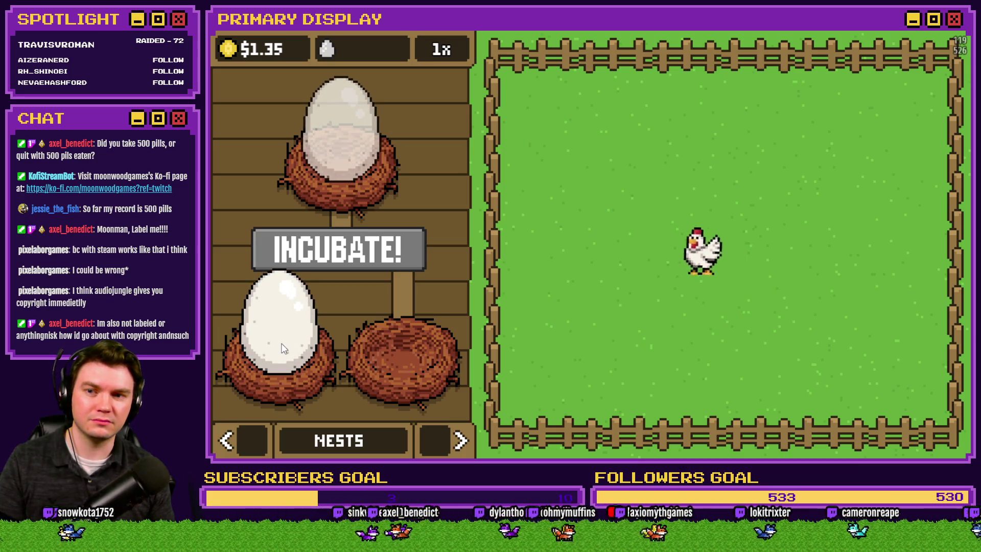
pyautogui.click(285, 345)
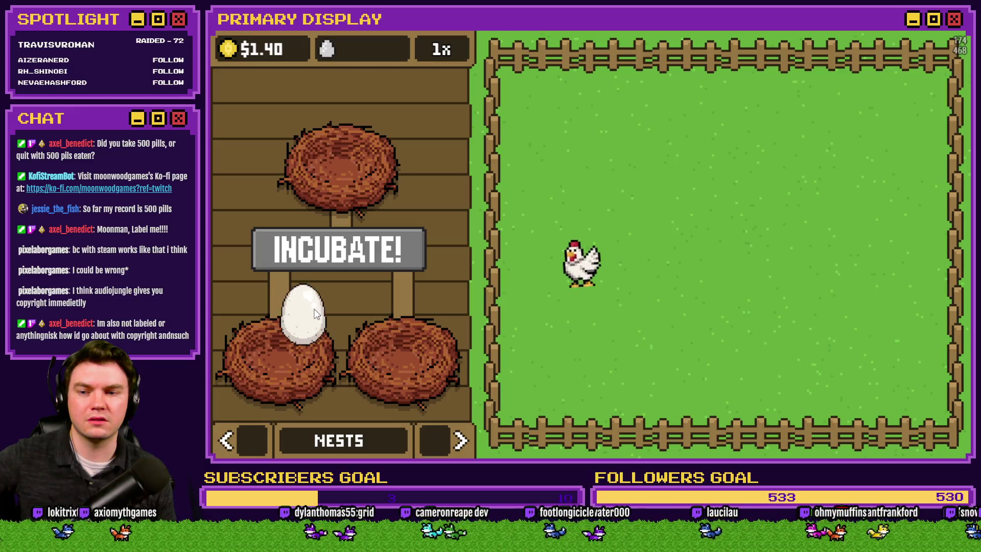
pyautogui.click(286, 341)
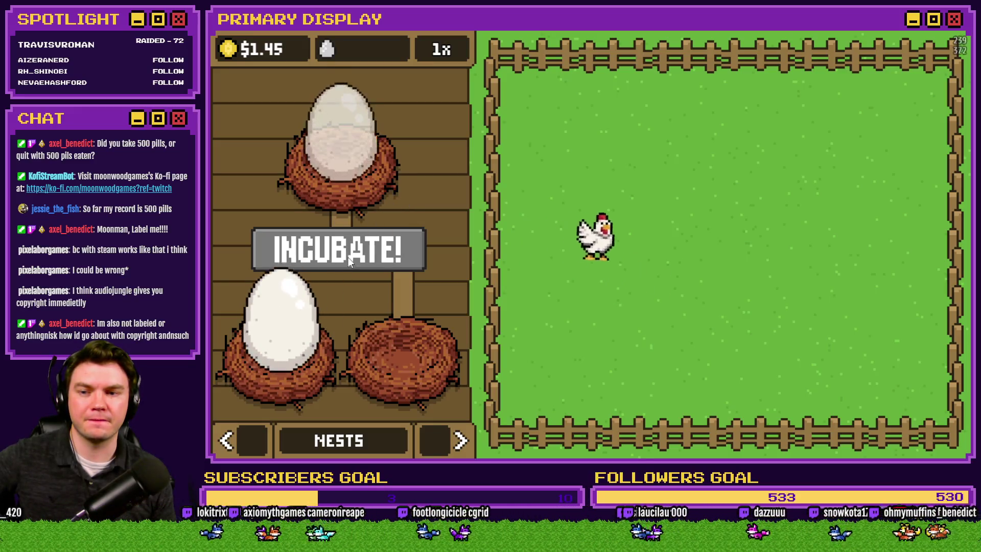
pyautogui.click(287, 265)
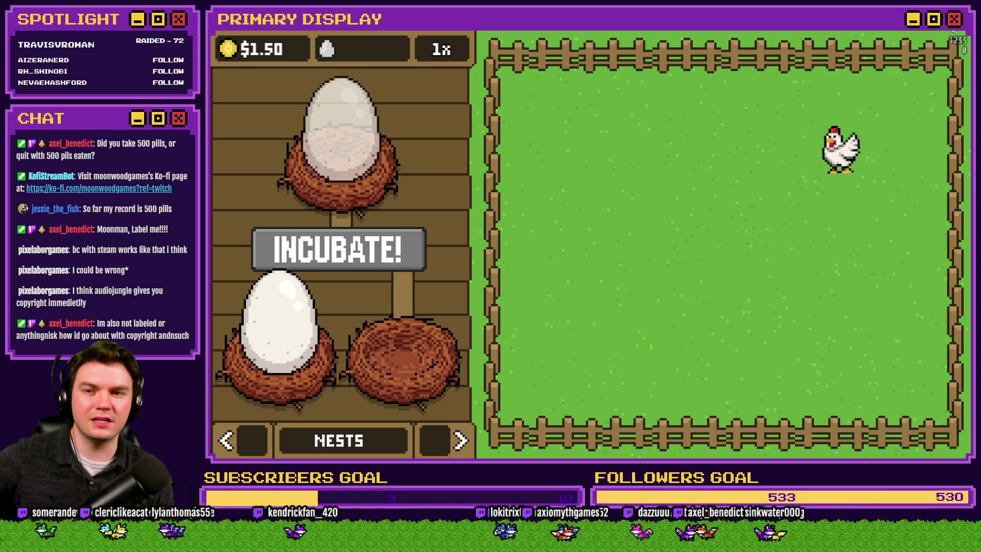
pyautogui.click(287, 297)
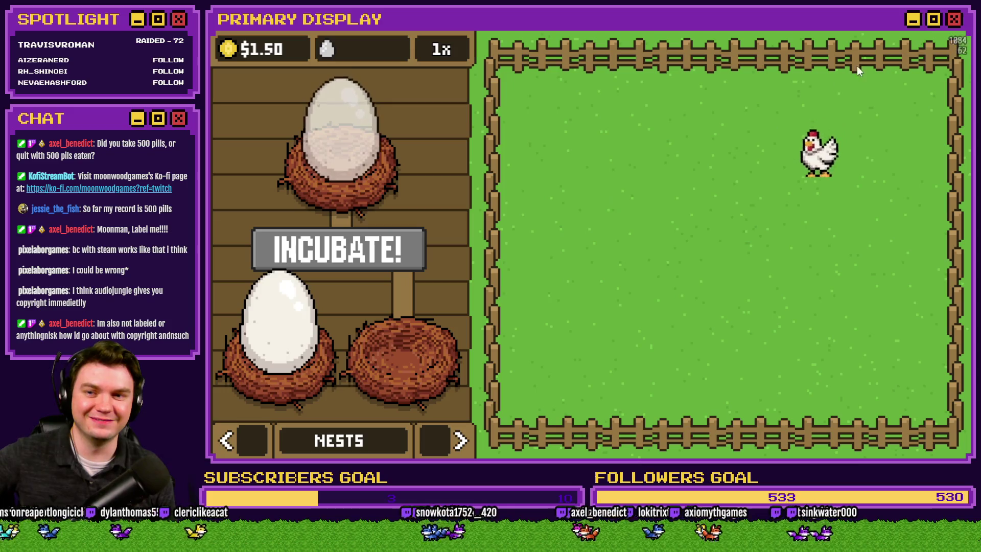
pyautogui.hotkey('alt', 'F4')
pyautogui.click(660, 51)
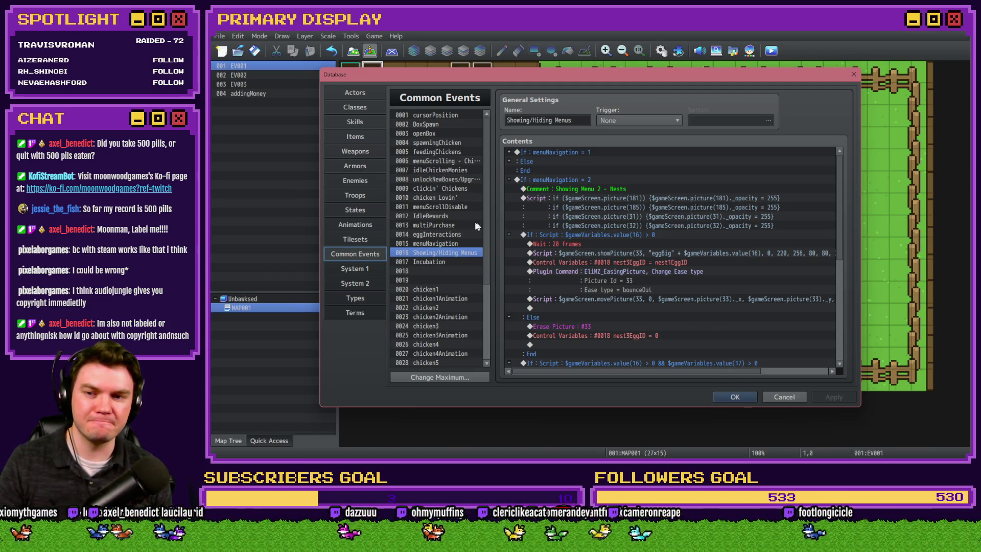
# Shorten the Wait before the big nest egg appears to 10 frames.
pyautogui.click(445, 234)
pyautogui.scroll(-4, 592, 290)
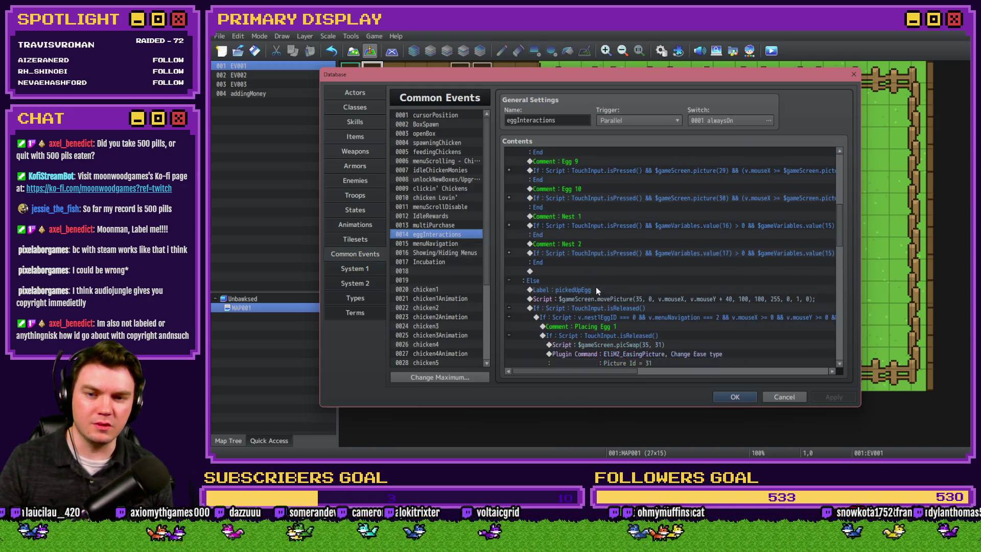
pyautogui.click(441, 254)
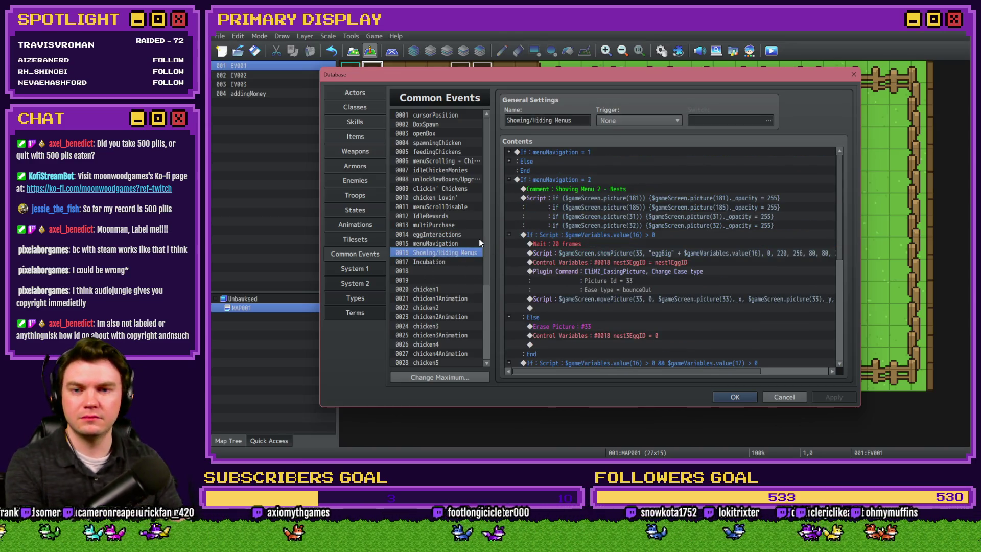
pyautogui.doubleClick(588, 244)
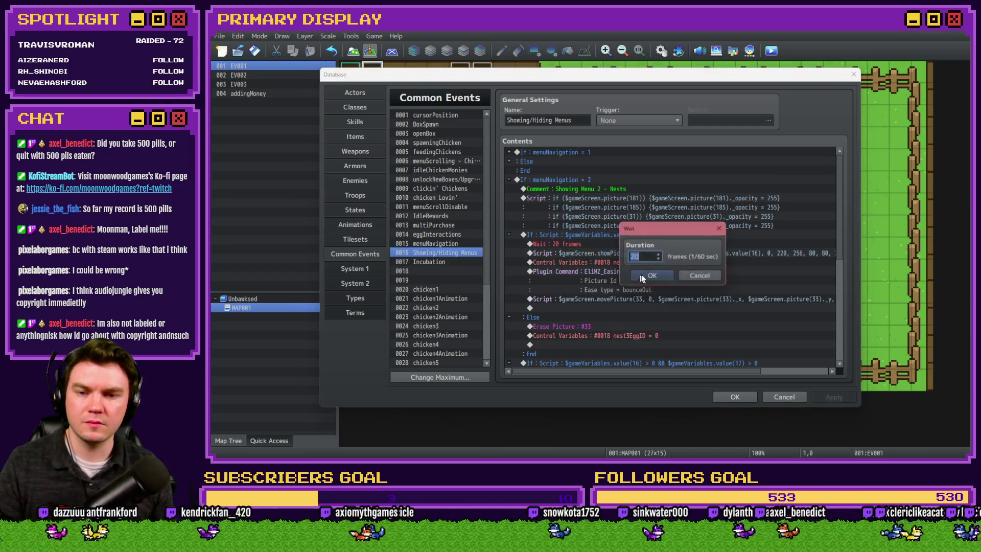
pyautogui.write('10')
pyautogui.press('Return')
# Change the big egg showPicture scale from 80 to 100 and y from 256 to 206, then save and playtest.
pyautogui.doubleClick(651, 253)
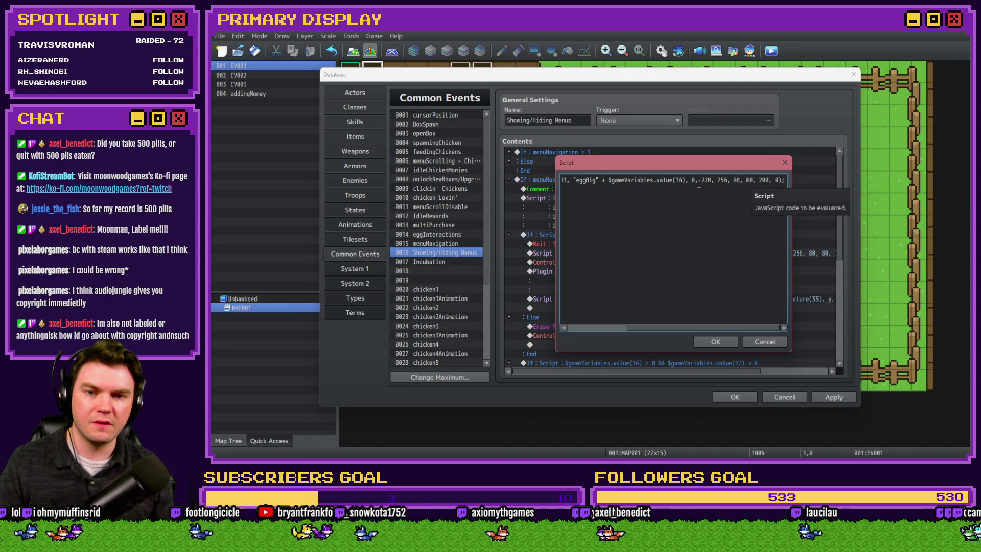
pyautogui.doubleClick(738, 180)
pyautogui.write('100')
pyautogui.doubleClick(752, 180)
pyautogui.write('100, 1')
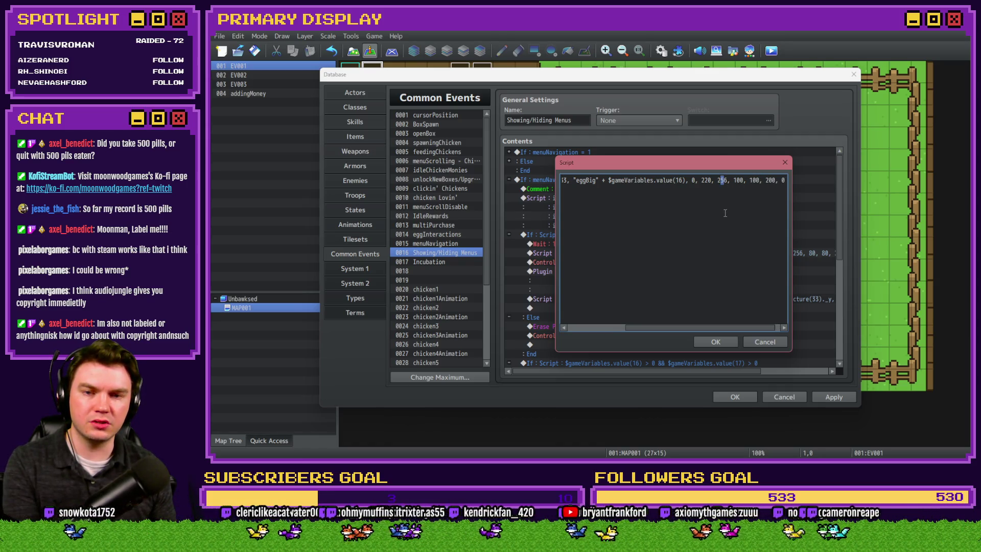
pyautogui.write('0')
pyautogui.click(715, 341)
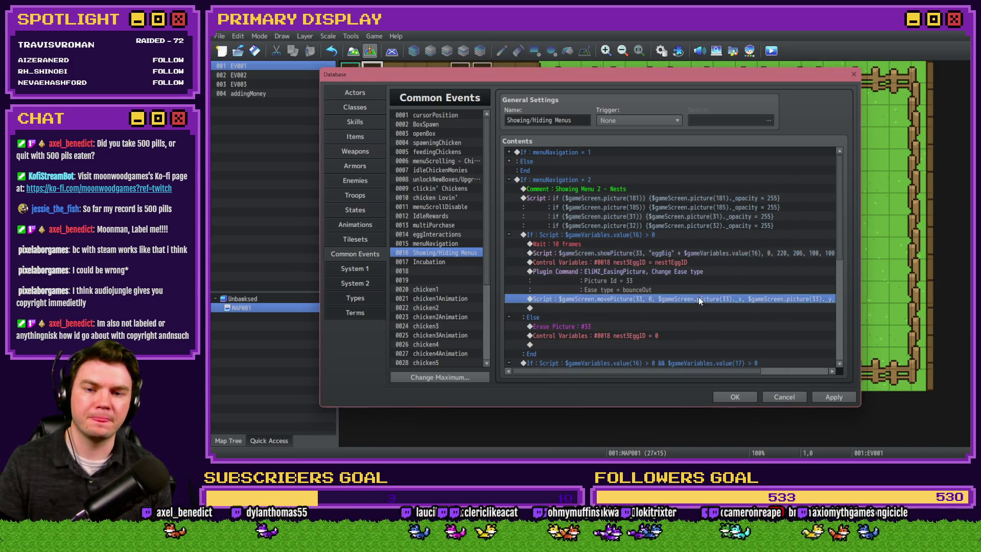
pyautogui.click(734, 397)
pyautogui.click(570, 256)
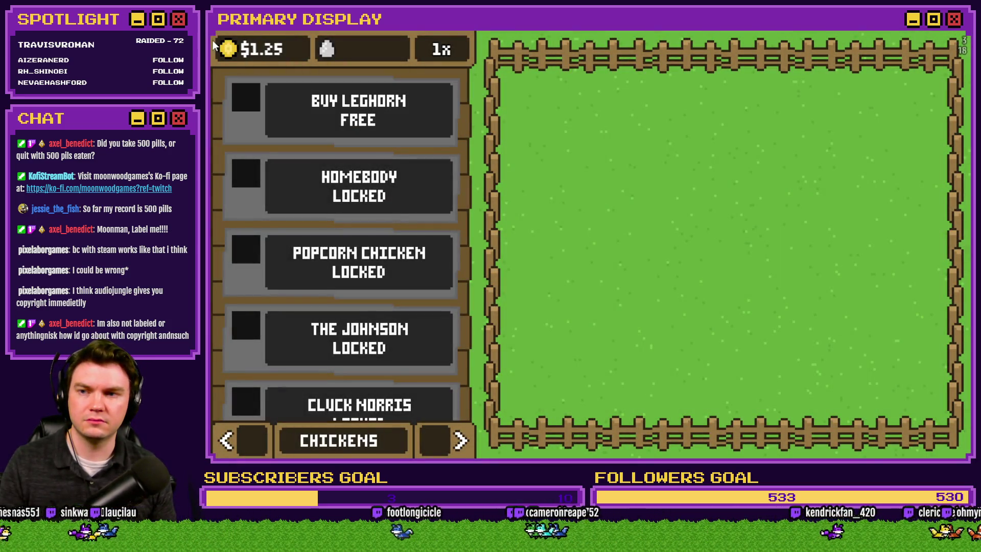
# On the Nests page, drag a laid egg onto the nests, then close the game and reopen the Database.
pyautogui.click(440, 444)
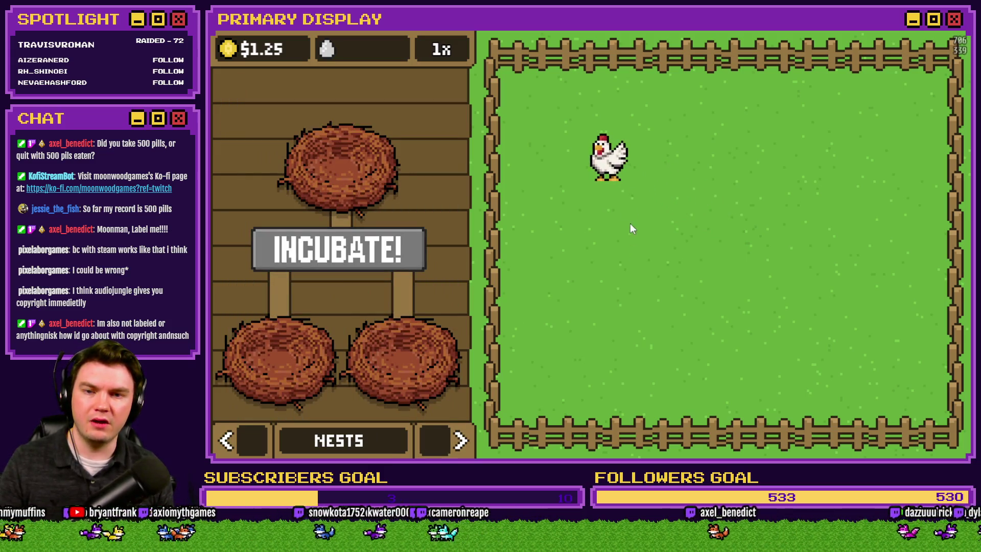
pyautogui.moveTo(611, 174)
pyautogui.mouseDown()
pyautogui.moveTo(489, 289)
pyautogui.moveTo(375, 270)
pyautogui.mouseUp()
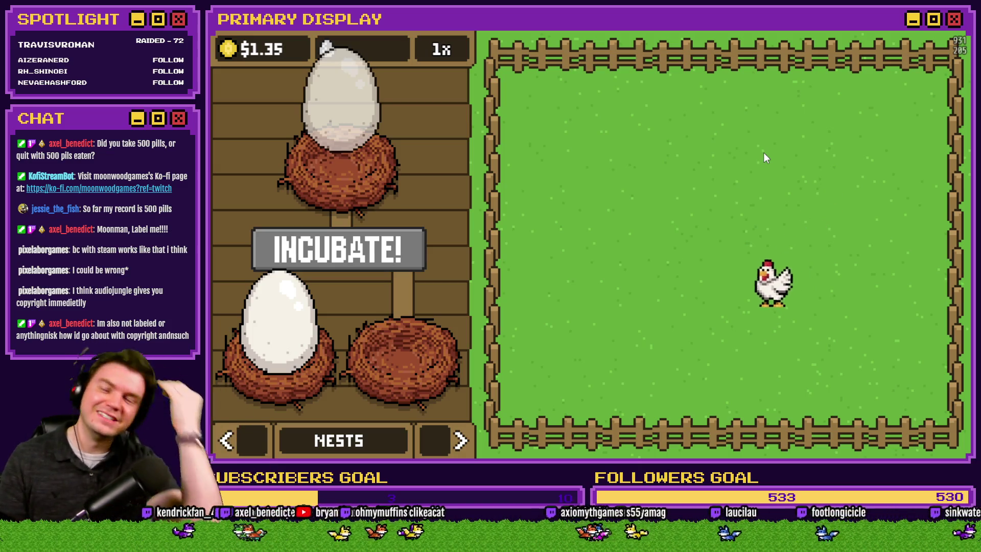
pyautogui.hotkey('alt', 'F4')
pyautogui.press('F9')
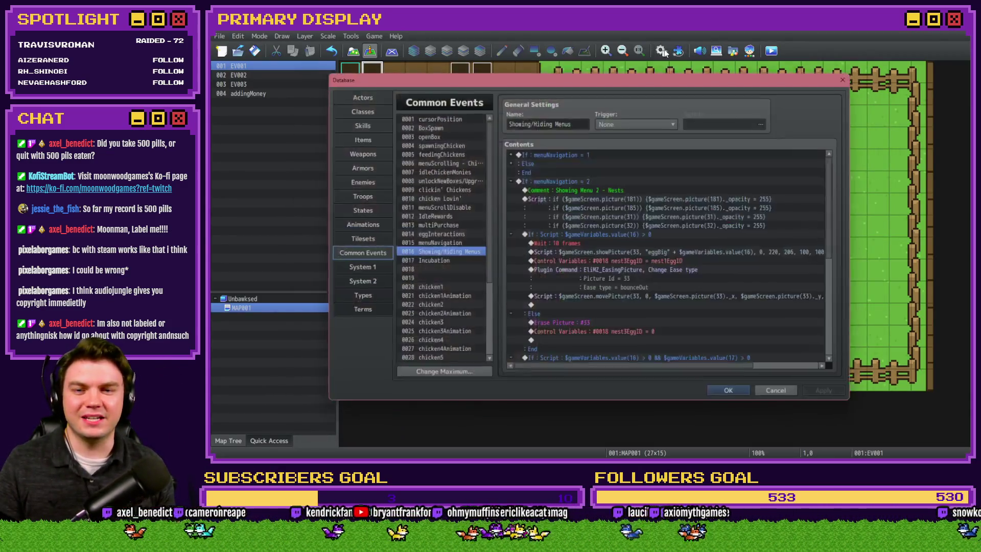
# Make the egg movement script move the big egg to its own y plus 50, then save and playtest.
pyautogui.doubleClick(649, 299)
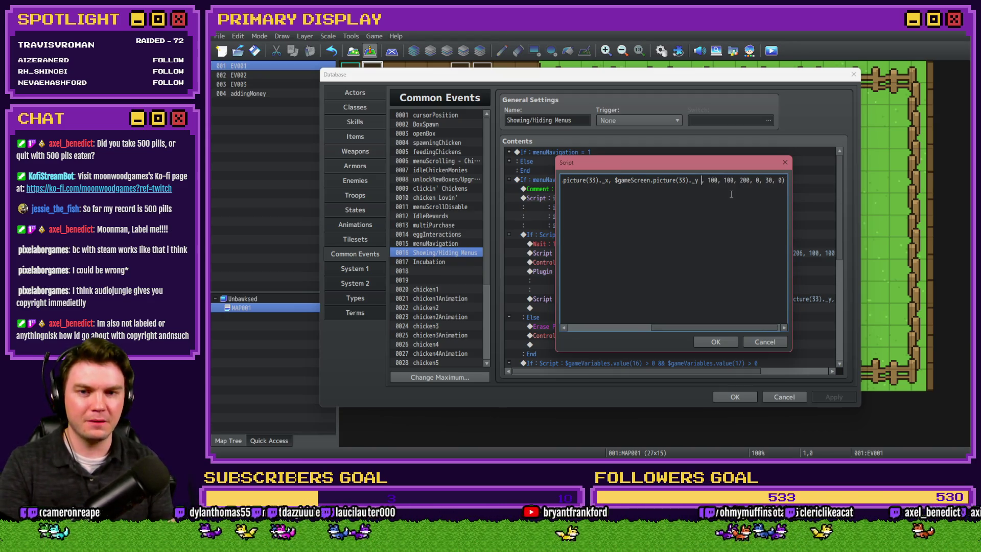
pyautogui.click(724, 347)
pyautogui.click(734, 396)
pyautogui.click(768, 55)
pyautogui.click(585, 257)
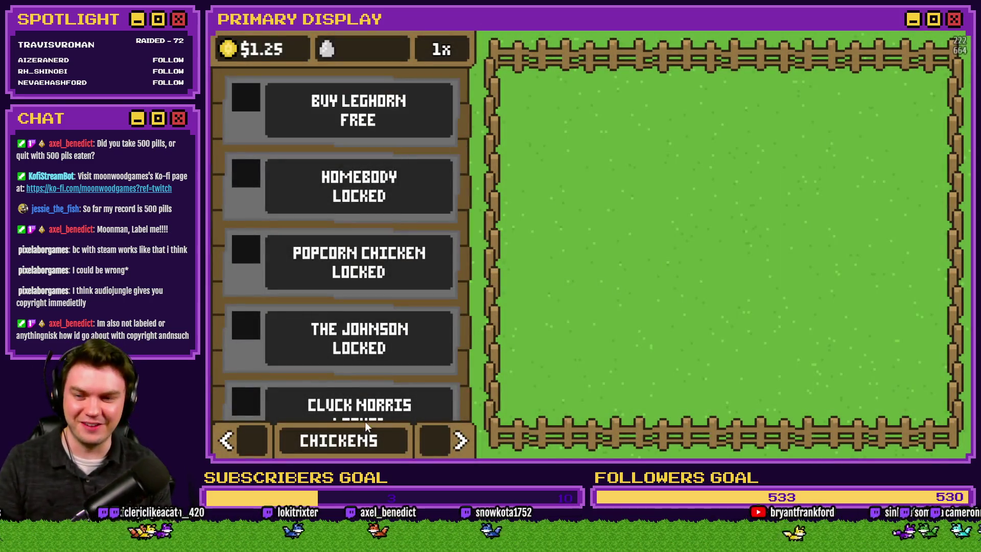
# On the Nests page, drop a laid egg into a nest, lift it out, carry it onto INCUBATE!, then close the game.
pyautogui.click(461, 440)
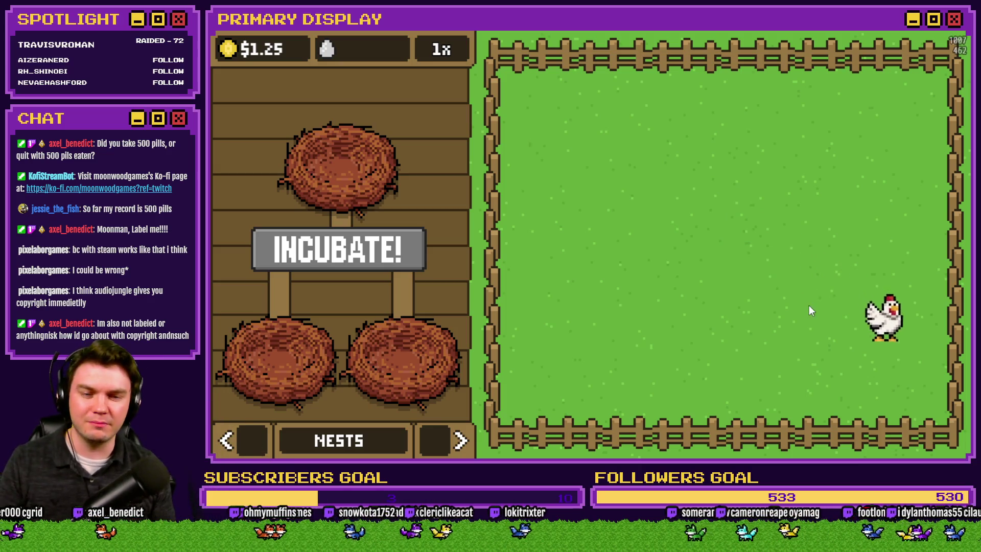
pyautogui.moveTo(742, 335); pyautogui.dragTo(403, 278)
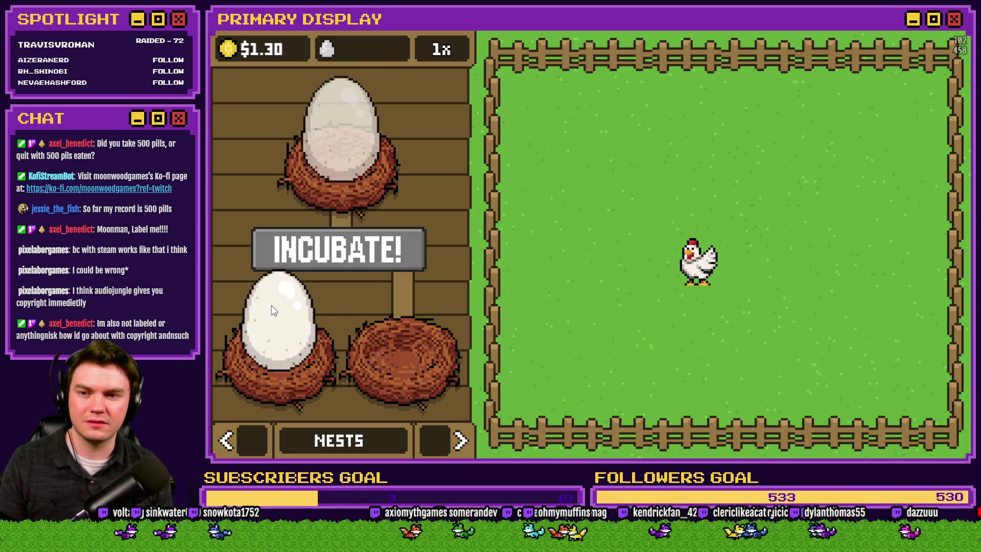
pyautogui.moveTo(275, 303)
pyautogui.mouseDown()
pyautogui.moveTo(363, 280)
pyautogui.moveTo(274, 255)
pyautogui.moveTo(281, 315)
pyautogui.moveTo(271, 285)
pyautogui.moveTo(280, 315)
pyautogui.moveTo(310, 301)
pyautogui.moveTo(302, 326)
pyautogui.moveTo(281, 240)
pyautogui.mouseUp()
pyautogui.moveTo(280, 322)
pyautogui.mouseDown()
pyautogui.moveTo(412, 100)
pyautogui.moveTo(372, 195)
pyautogui.moveTo(269, 252)
pyautogui.moveTo(271, 335)
pyautogui.moveTo(616, 217)
pyautogui.moveTo(375, 246)
pyautogui.mouseUp()
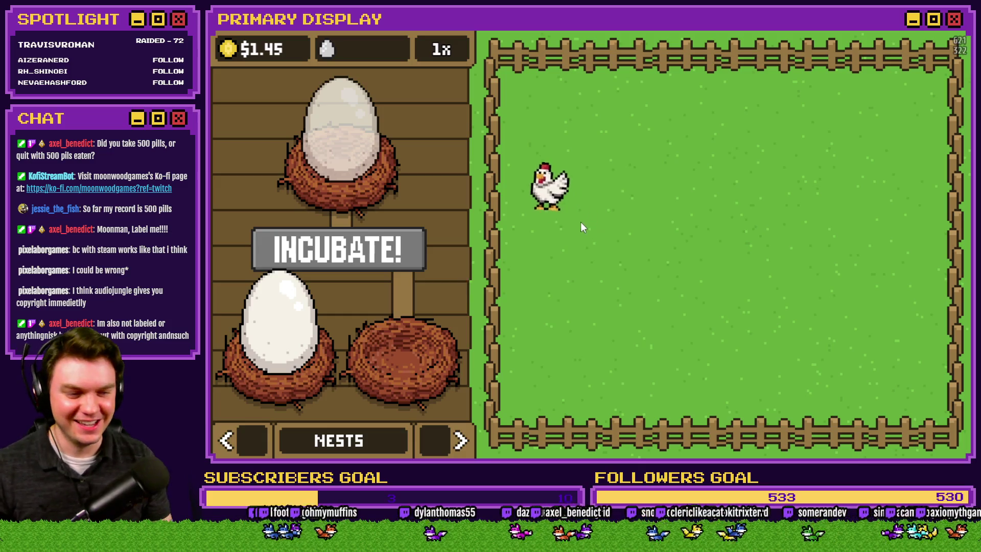
pyautogui.hotkey('alt', 'F4')
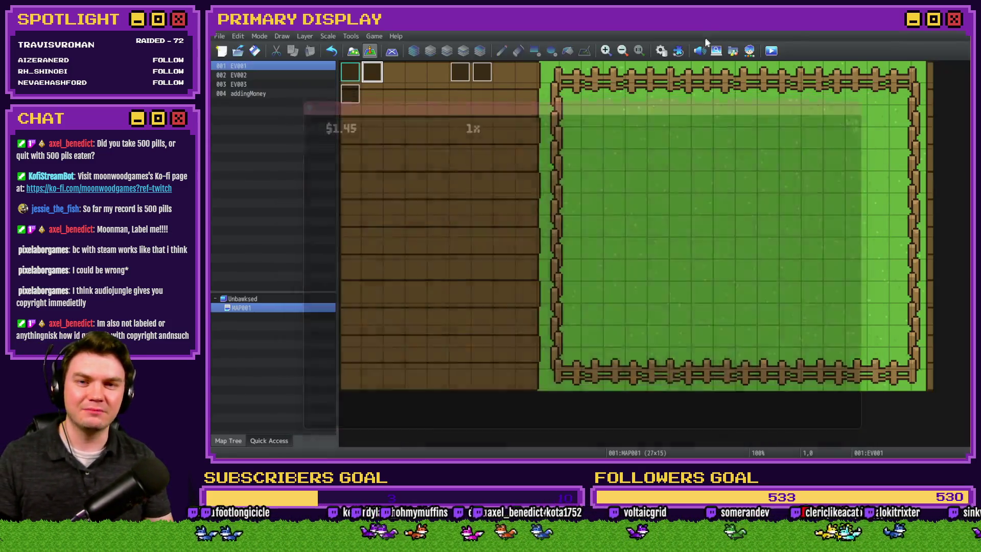
# Copy the nests comment above the Wait line and rename it 'Showing Egg in Nest 3'.
pyautogui.press('F9')
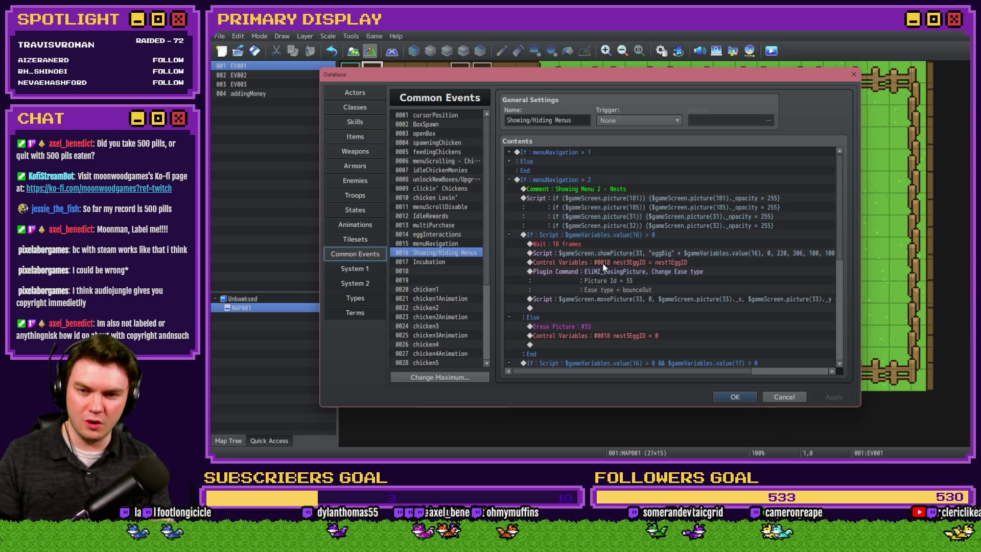
pyautogui.click(608, 243)
pyautogui.click(593, 189)
pyautogui.hotkey('ctrl', 'c')
pyautogui.click(588, 244)
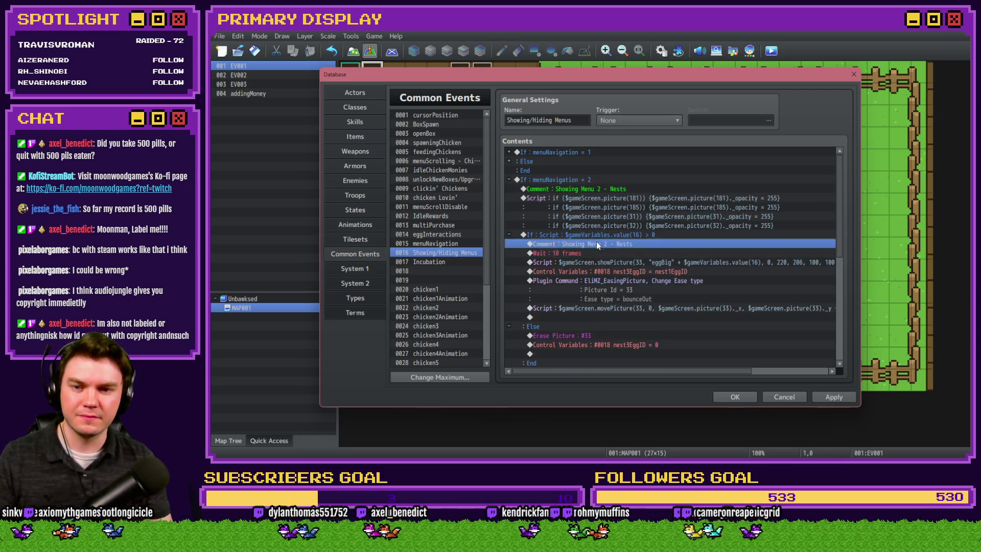
pyautogui.hotkey('ctrl', 'v')
pyautogui.doubleClick(587, 243)
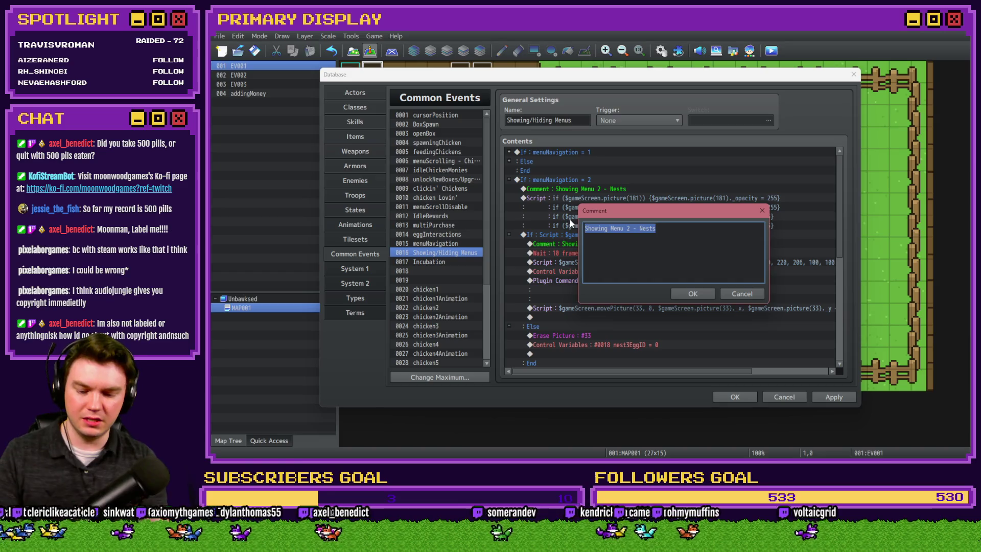
pyautogui.write('Showing Egg in Next ')
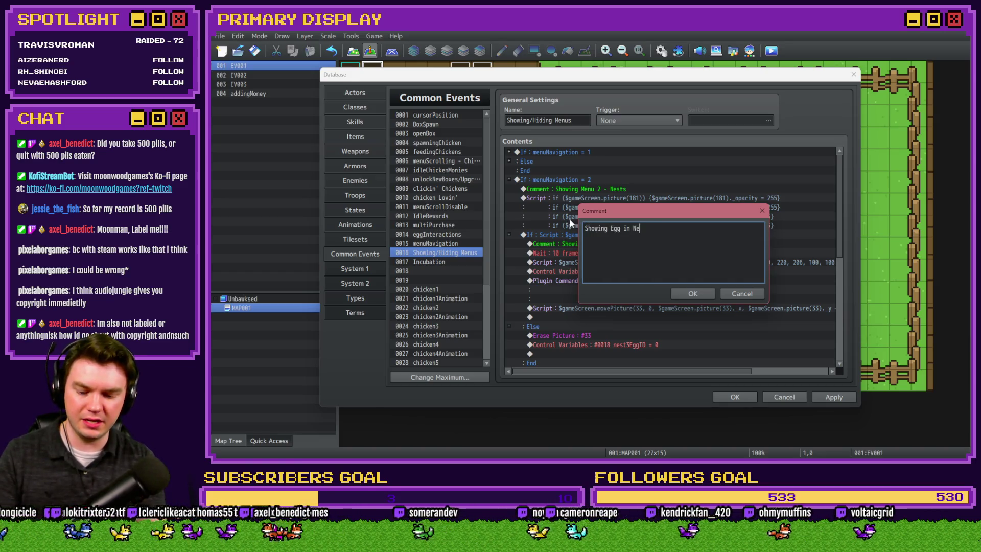
pyautogui.write('3')
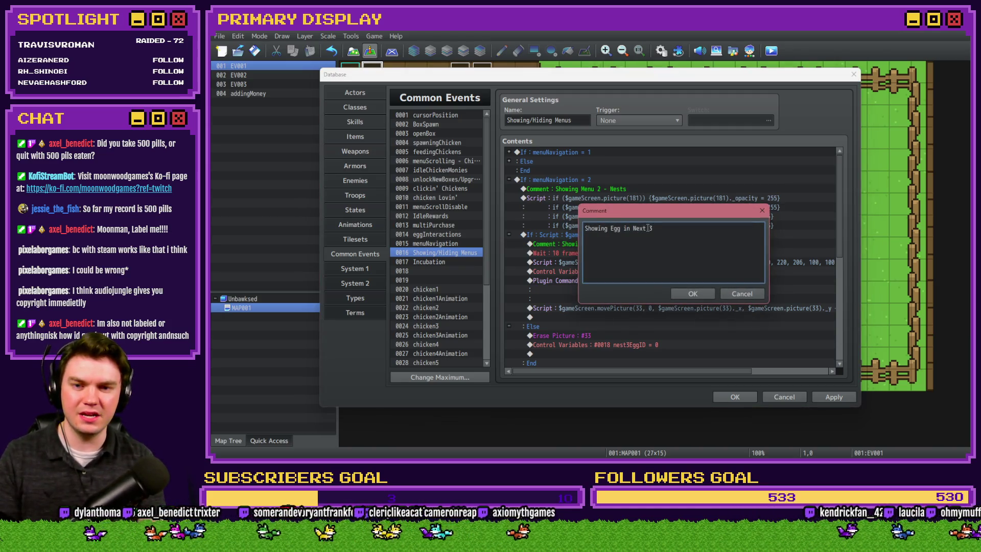
pyautogui.hotkey('ctrl', 'Return')
# Change the copied branch condition to value(17) > 0, save the Database, and start a playtest.
pyautogui.click(647, 235)
pyautogui.scroll(-3, 642, 278)
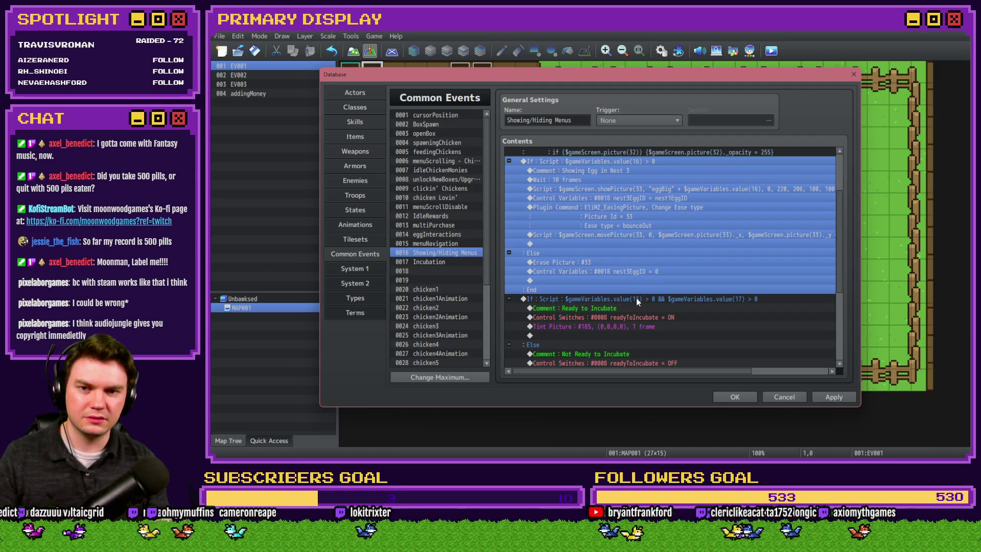
pyautogui.scroll(3, 636, 298)
pyautogui.doubleClick(622, 225)
pyautogui.click(706, 300)
pyautogui.write('7')
pyautogui.press('Return')
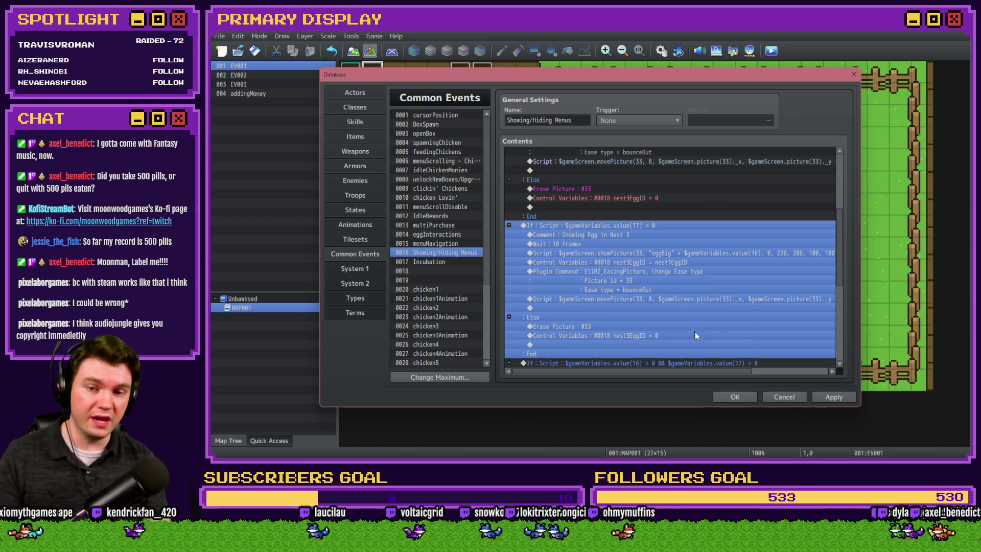
pyautogui.click(746, 396)
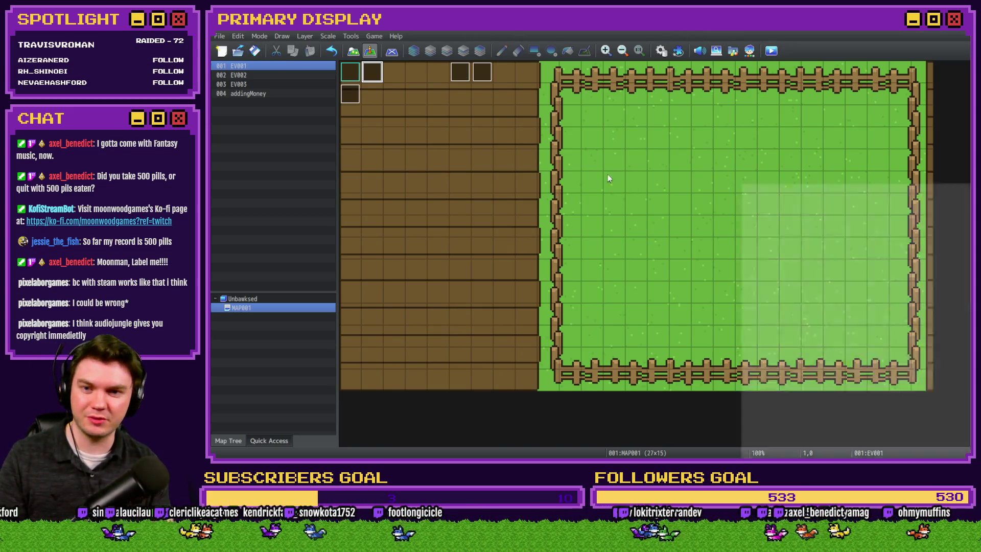
pyautogui.hotkey('ctrl', 'r')
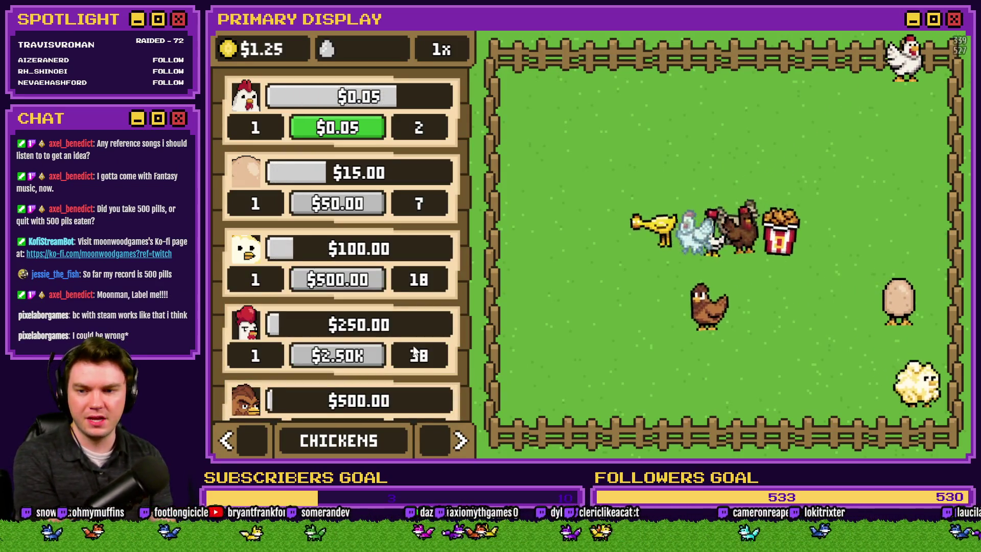
# On the NESTS page, drop the blue egg into the lower-left nest, lift it back out, then close the game.
pyautogui.click(460, 440)
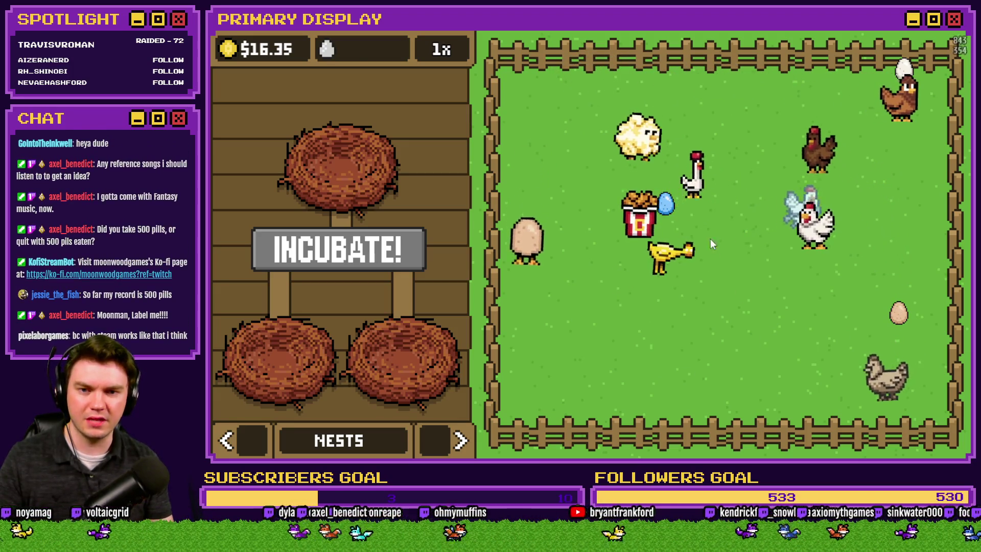
pyautogui.moveTo(665, 204); pyautogui.dragTo(364, 306)
pyautogui.moveTo(279, 322)
pyautogui.mouseDown()
pyautogui.moveTo(332, 271)
pyautogui.moveTo(319, 306)
pyautogui.moveTo(306, 260)
pyautogui.moveTo(276, 331)
pyautogui.moveTo(259, 250)
pyautogui.moveTo(272, 306)
pyautogui.moveTo(297, 262)
pyautogui.moveTo(280, 253)
pyautogui.moveTo(292, 275)
pyautogui.mouseUp()
pyautogui.hotkey('alt', 'F4')
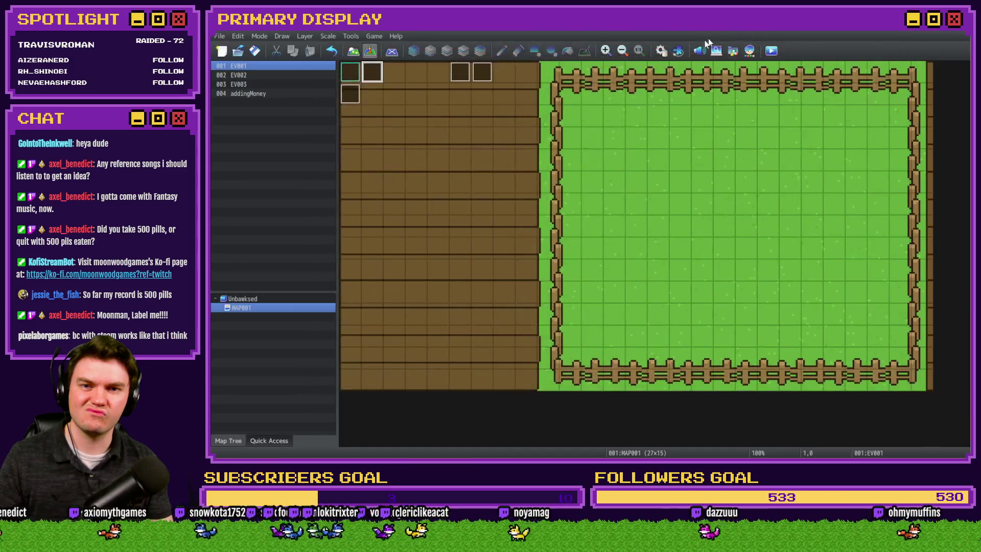
# In Common Events, delete the duplicated If value(17) > 0 egg branch.
pyautogui.press('F9')
pyautogui.click(652, 219)
pyautogui.click(654, 235)
pyautogui.scroll(2, 643, 263)
pyautogui.scroll(1, 643, 263)
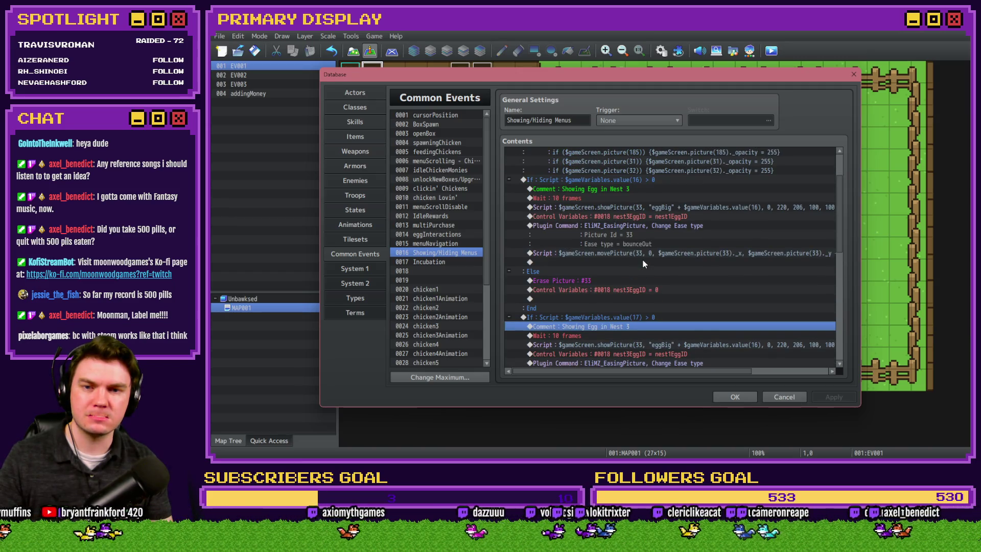
pyautogui.click(663, 217)
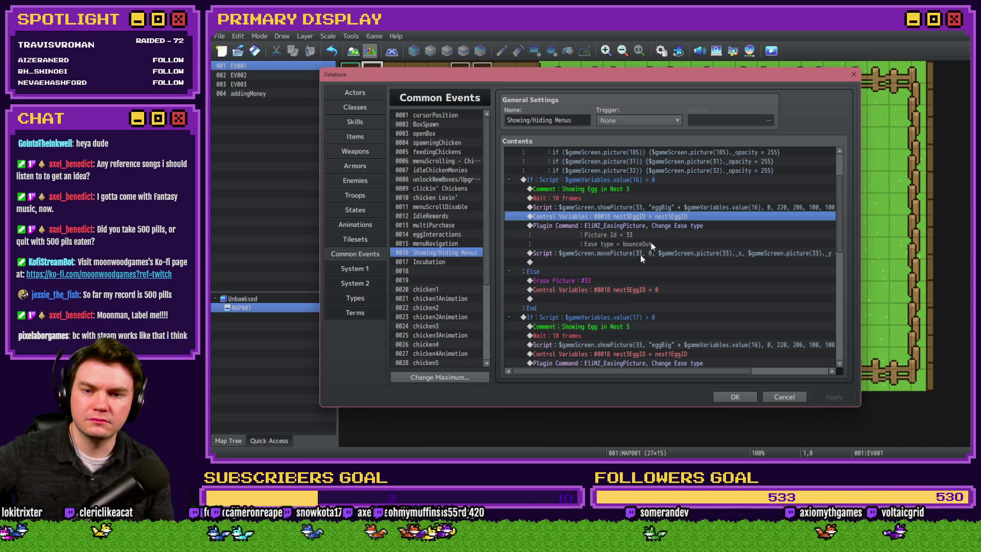
pyautogui.click(594, 316)
pyautogui.press('Delete')
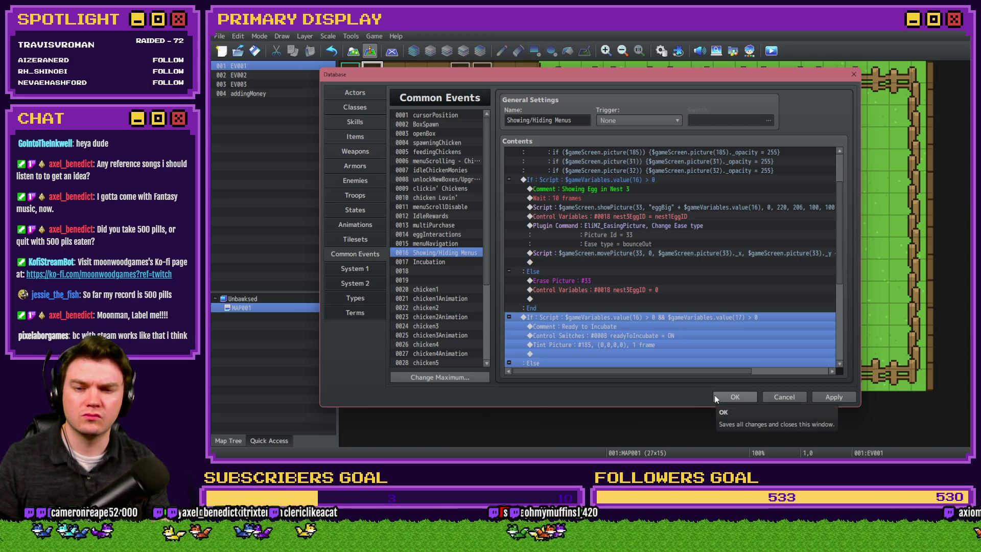
# Confirm the database changes, then save and launch a new playtest.
pyautogui.click(733, 397)
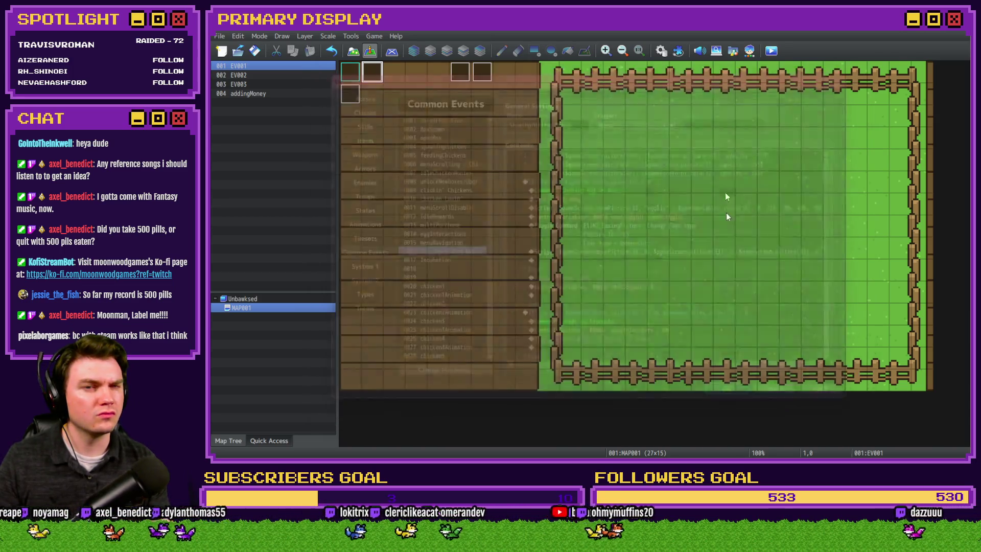
pyautogui.click(770, 53)
pyautogui.click(572, 254)
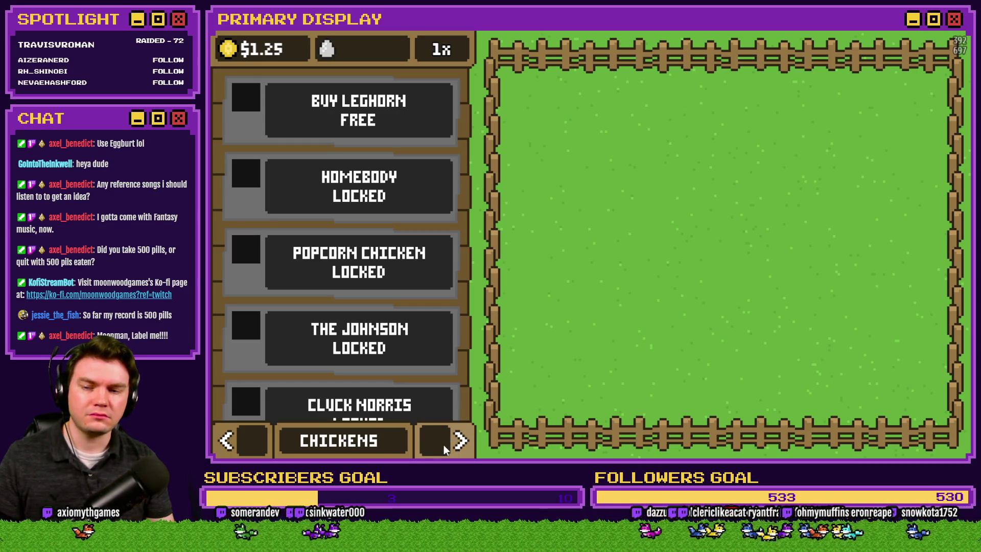
# On the NESTS page, drag the white, brown, red and blue eggs over the nests, then close the game.
pyautogui.click(443, 444)
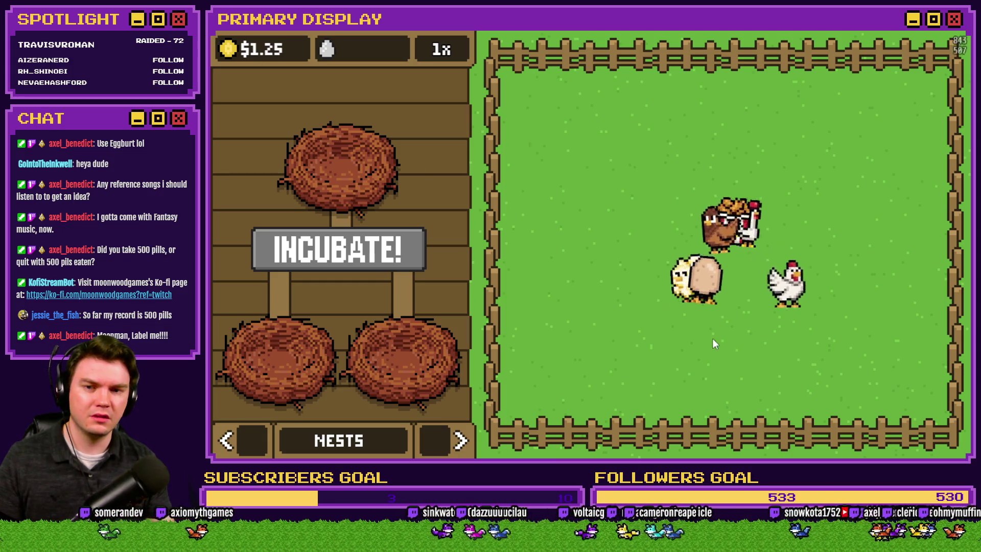
pyautogui.moveTo(805, 306); pyautogui.dragTo(379, 262)
pyautogui.moveTo(313, 326); pyautogui.dragTo(316, 327)
pyautogui.moveTo(684, 326)
pyautogui.mouseDown()
pyautogui.moveTo(361, 266)
pyautogui.moveTo(360, 277)
pyautogui.moveTo(291, 325)
pyautogui.mouseUp()
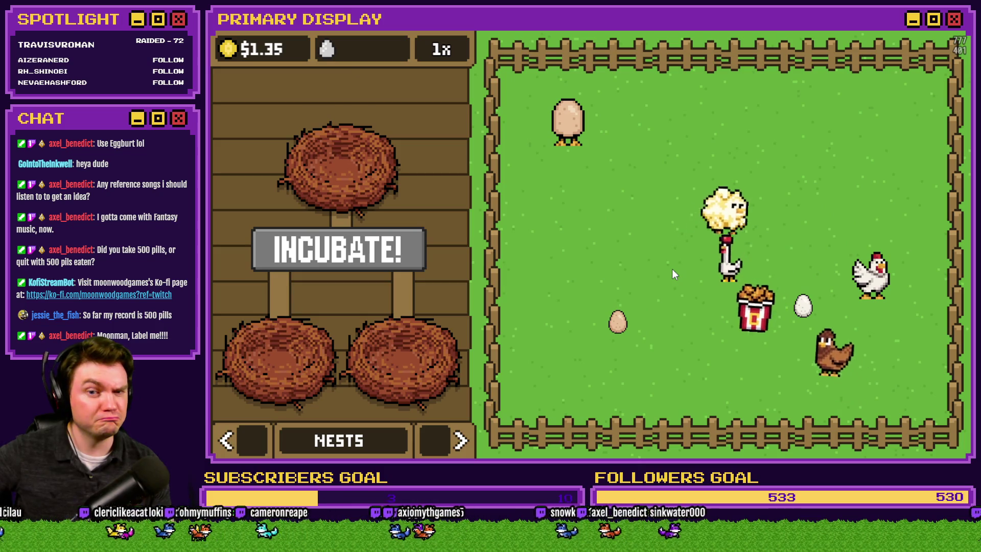
pyautogui.moveTo(749, 323)
pyautogui.mouseDown()
pyautogui.moveTo(422, 287)
pyautogui.moveTo(299, 332)
pyautogui.mouseUp()
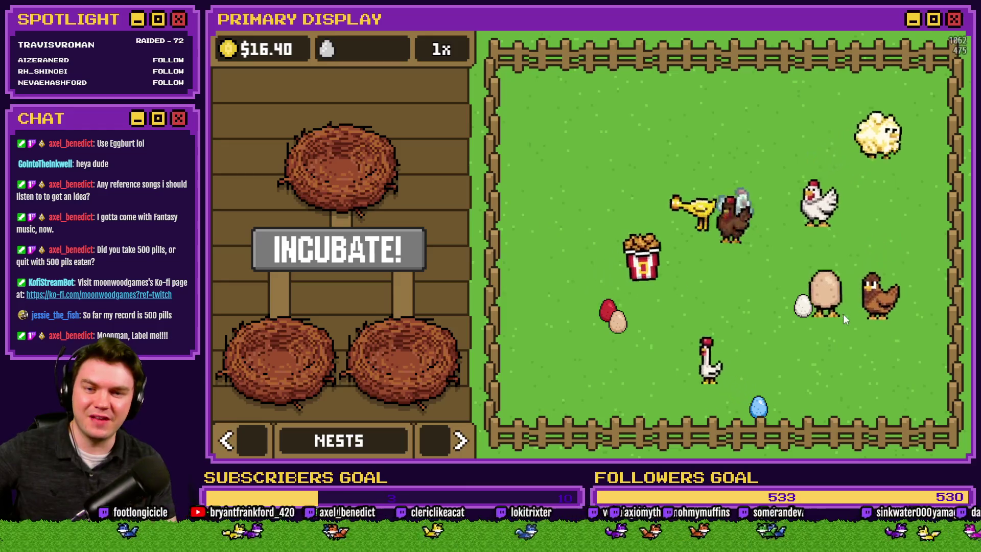
pyautogui.moveTo(757, 406)
pyautogui.mouseDown()
pyautogui.moveTo(342, 292)
pyautogui.moveTo(283, 289)
pyautogui.moveTo(286, 342)
pyautogui.moveTo(270, 290)
pyautogui.moveTo(287, 336)
pyautogui.mouseUp()
pyautogui.moveTo(586, 245)
pyautogui.mouseDown()
pyautogui.moveTo(357, 255)
pyautogui.moveTo(287, 281)
pyautogui.moveTo(488, 278)
pyautogui.mouseUp()
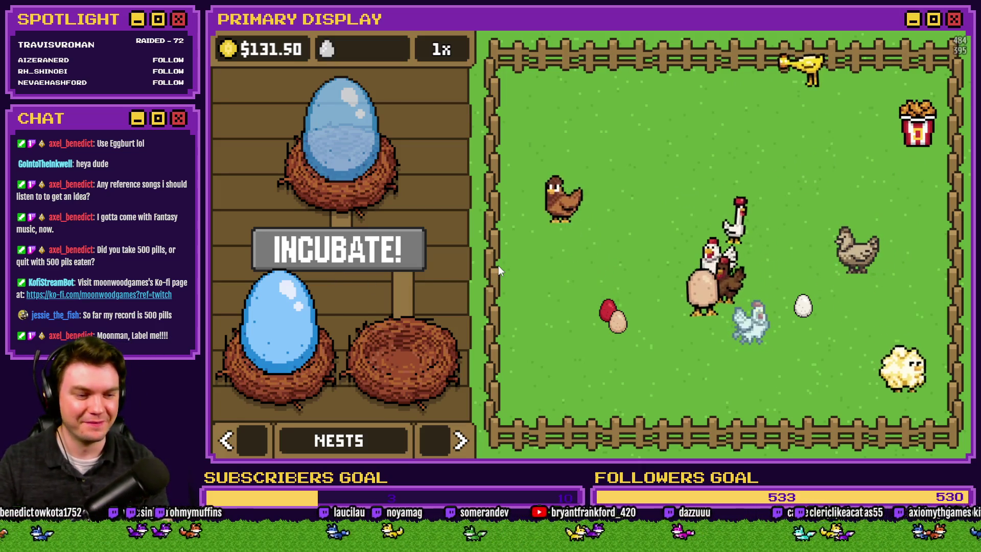
pyautogui.hotkey('alt', 'F4')
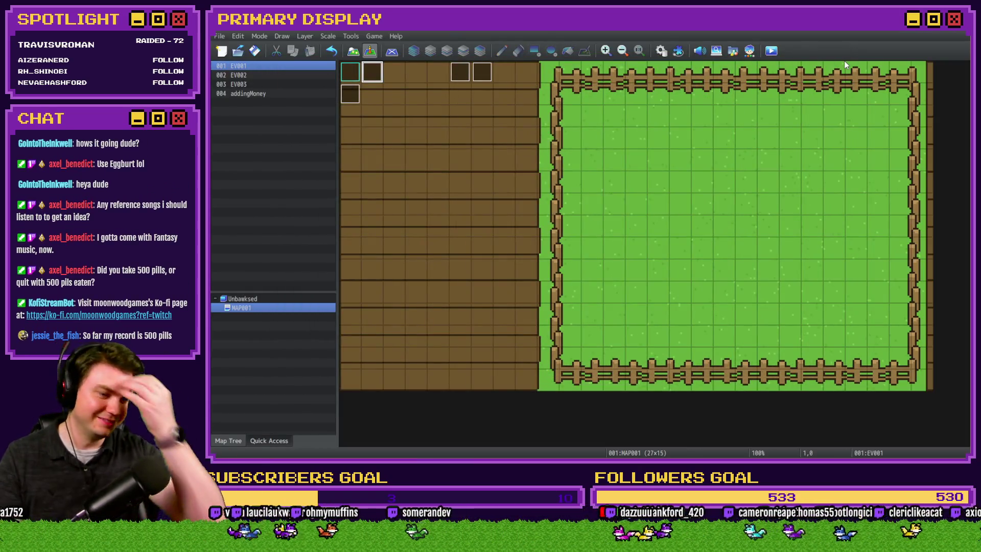
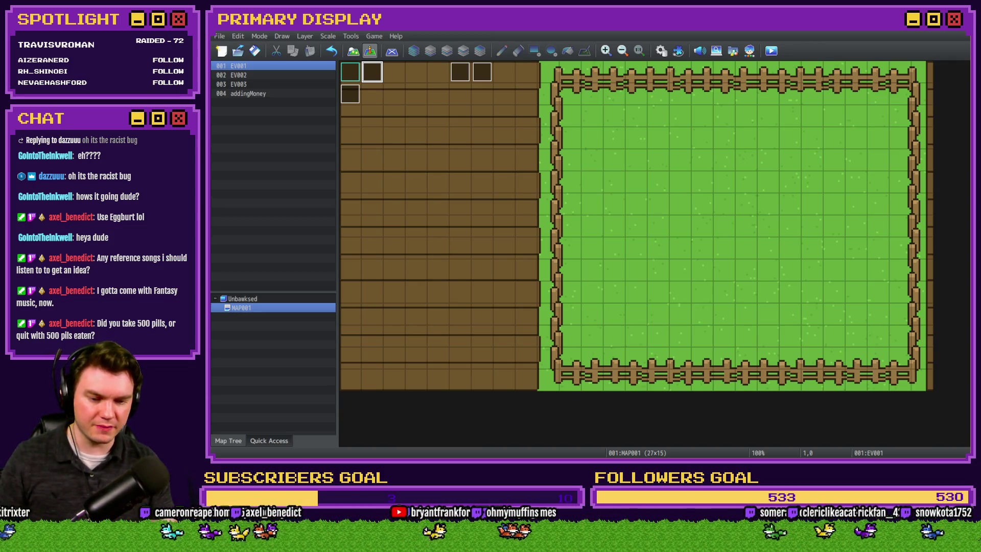
# Look at the new drawing full-size in the Discord art channel in the browser.
pyautogui.hotkey('alt', 'Tab')
pyautogui.hotkey('ctrl', 'Tab')
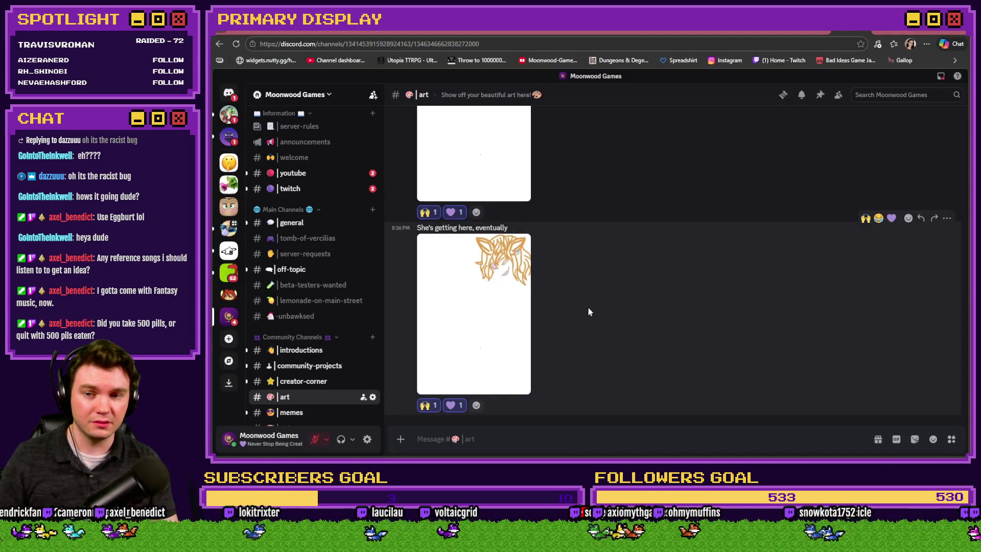
pyautogui.scroll(-5, 589, 311)
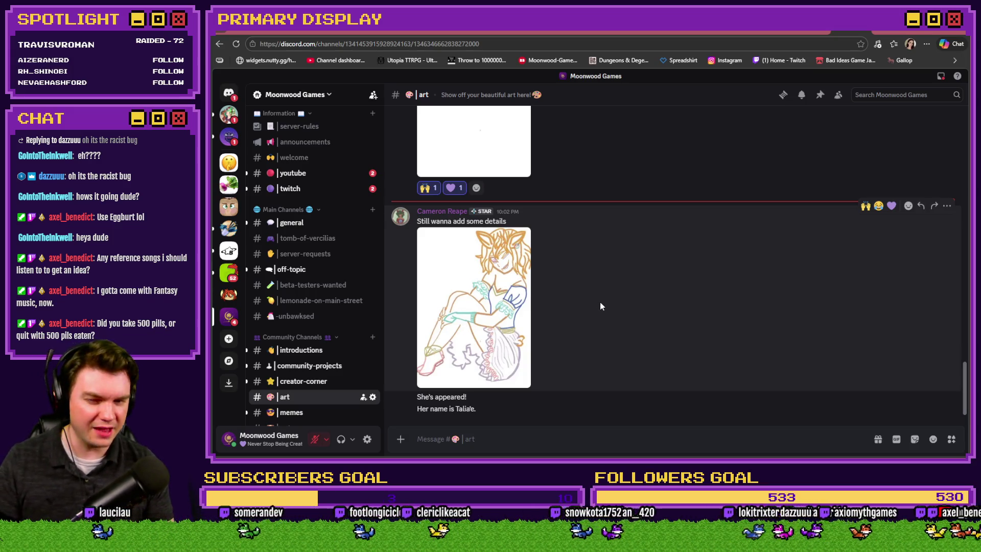
pyautogui.click(507, 312)
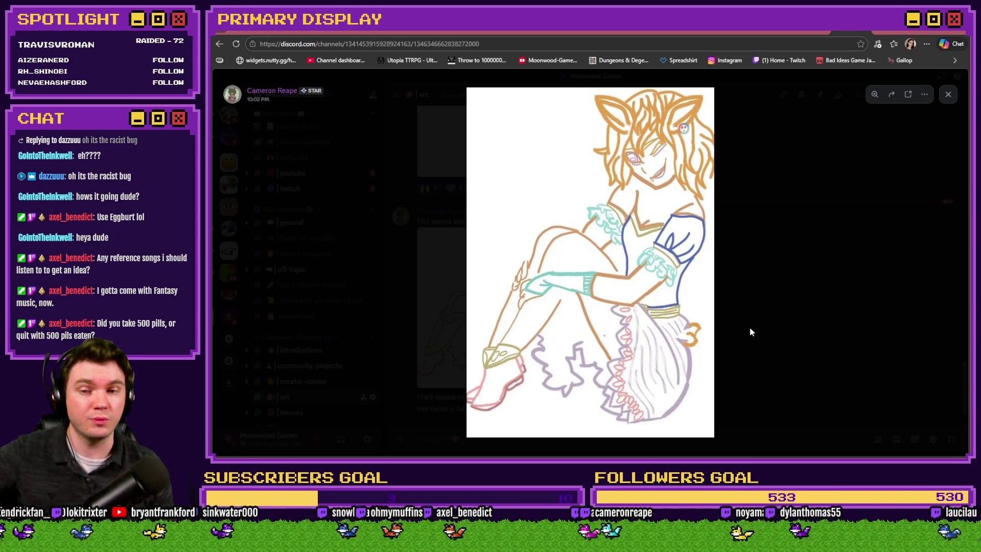
pyautogui.hotkey('alt', 'Tab')
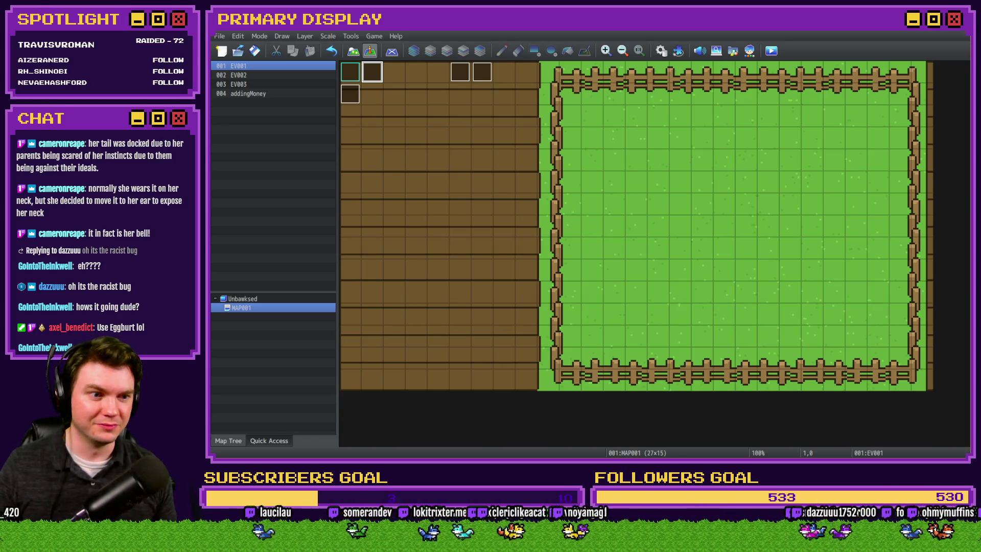
# Paste a duplicate of the nest 3 value(16) If block in the Showing/Hiding Menus common event.
pyautogui.click(661, 50)
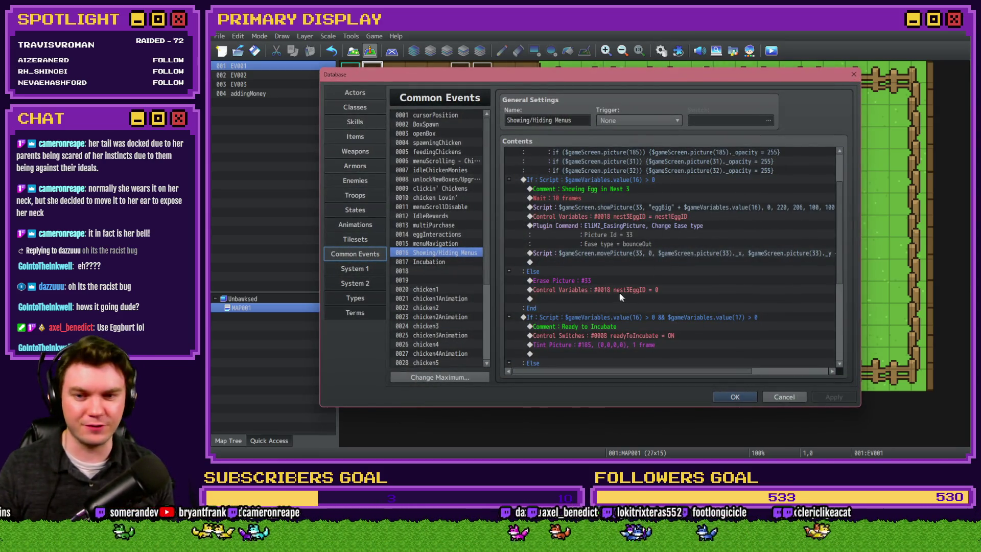
pyautogui.click(633, 187)
pyautogui.click(636, 181)
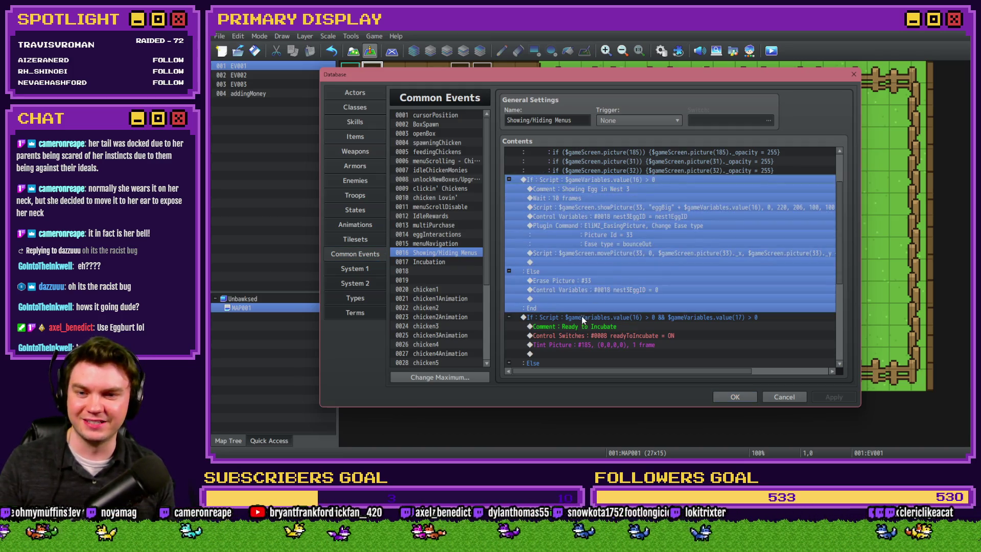
pyautogui.click(582, 317)
pyautogui.hotkey('ctrl', 'v')
pyautogui.click(606, 225)
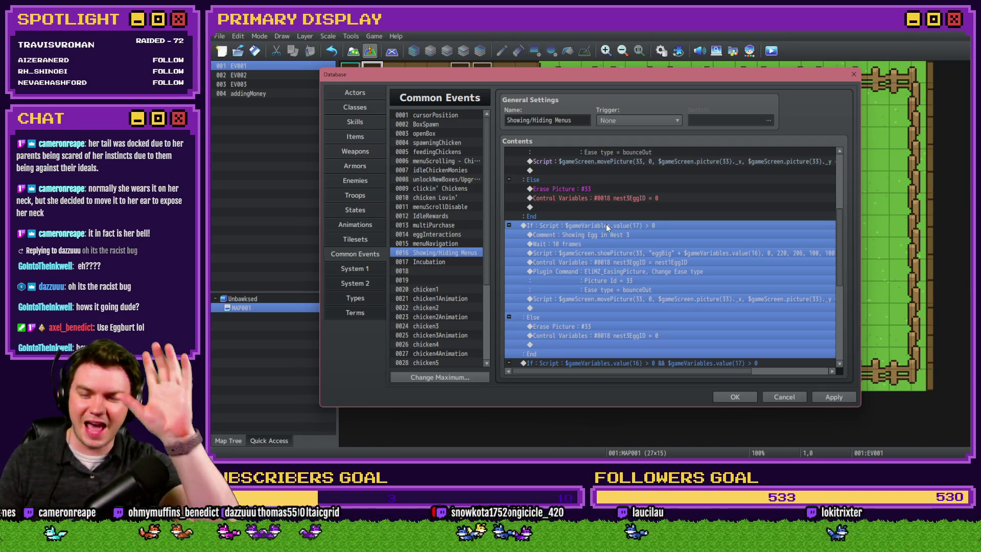
# Delete the duplicated value(17) If block, close the Database and start a playtest.
pyautogui.doubleClick(607, 224)
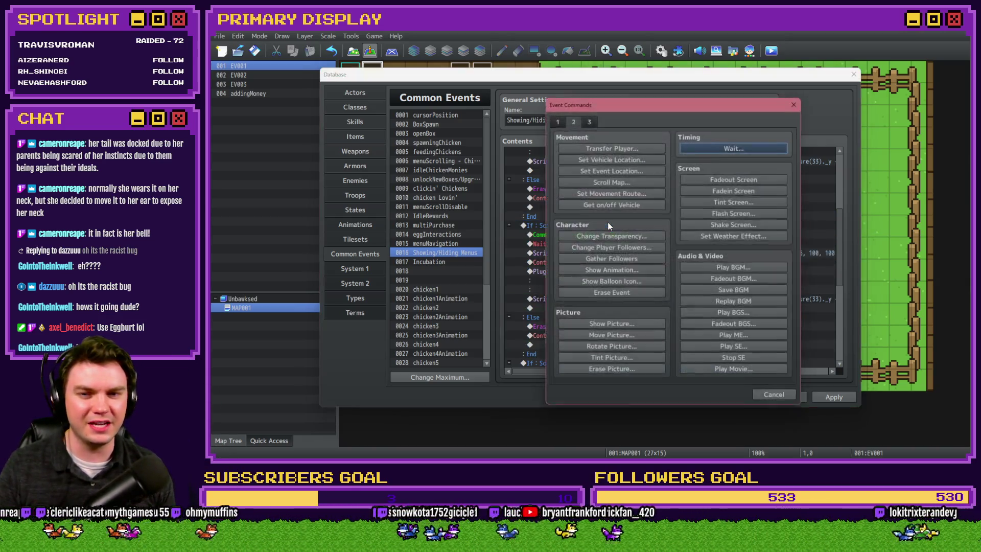
pyautogui.press('Escape')
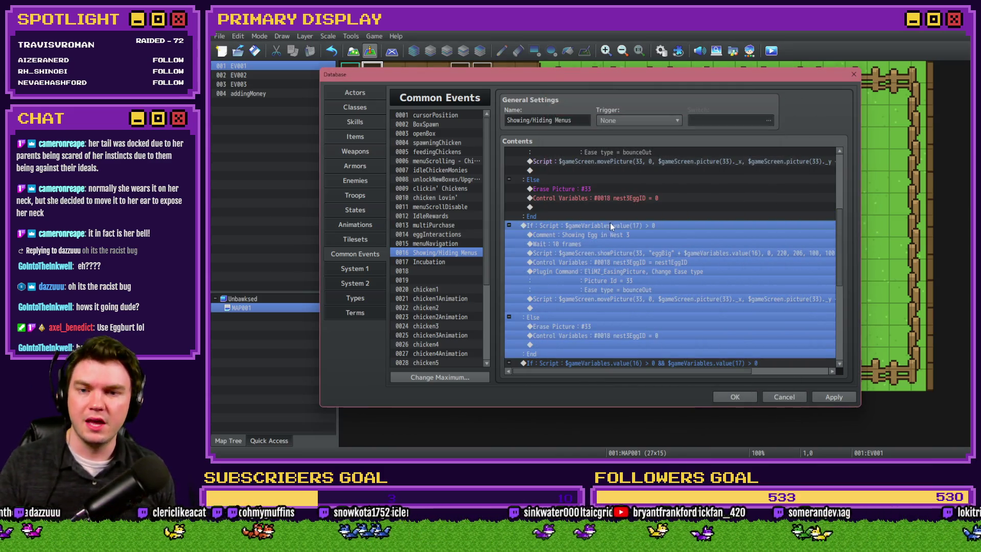
pyautogui.scroll(3, 615, 246)
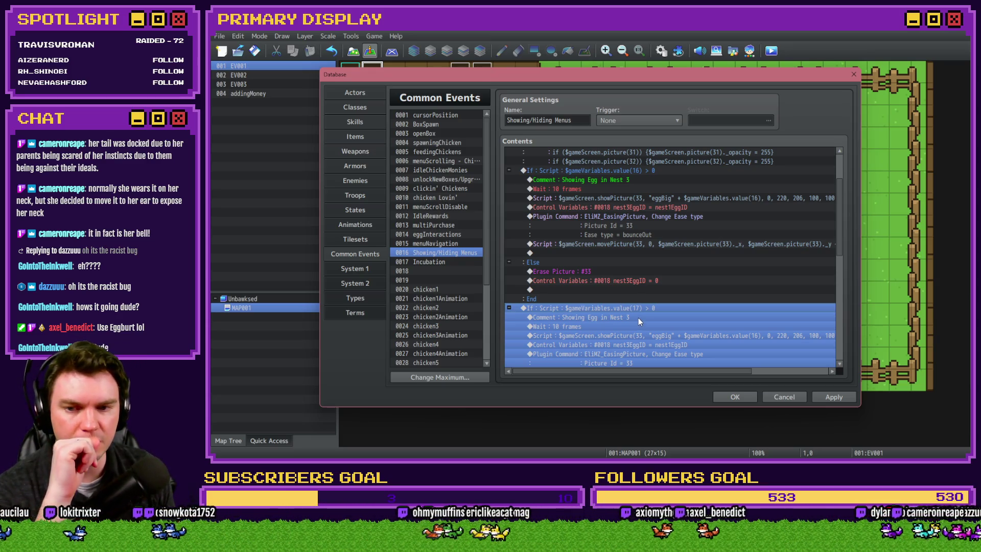
pyautogui.press('Delete')
pyautogui.click(734, 397)
pyautogui.click(771, 50)
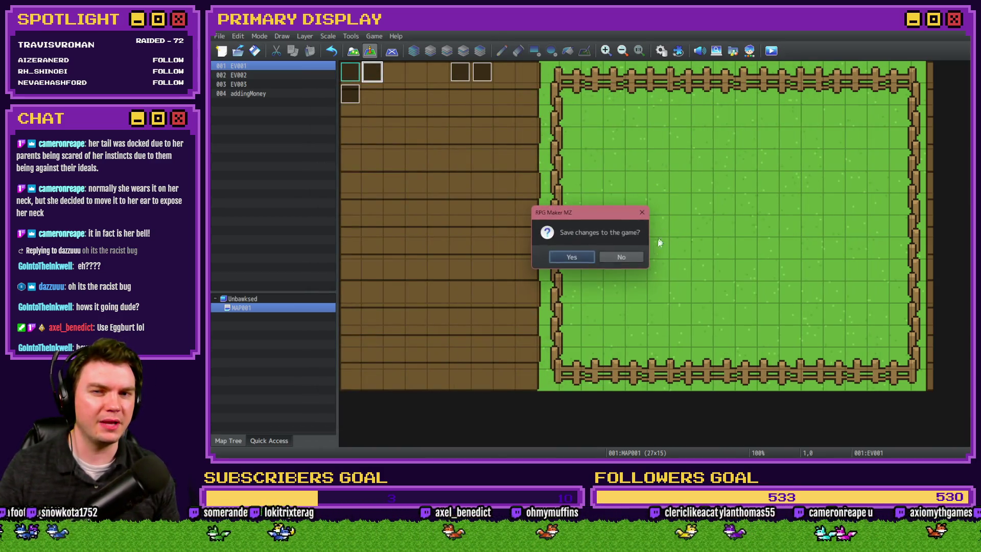
# Save and playtest: buy the free Leghorn, view the Nests page, check F9 variables, then quit.
pyautogui.click(569, 257)
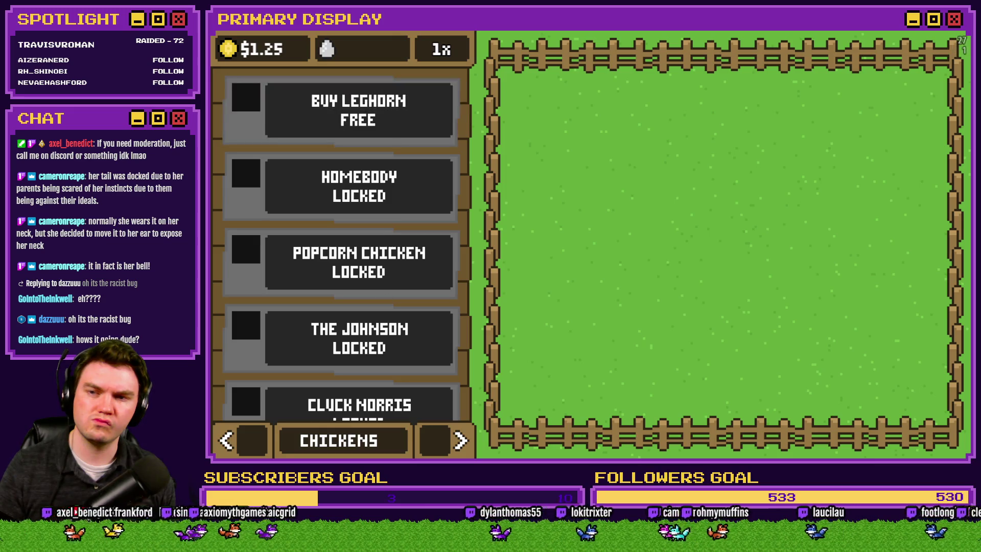
pyautogui.click(358, 110)
pyautogui.click(459, 441)
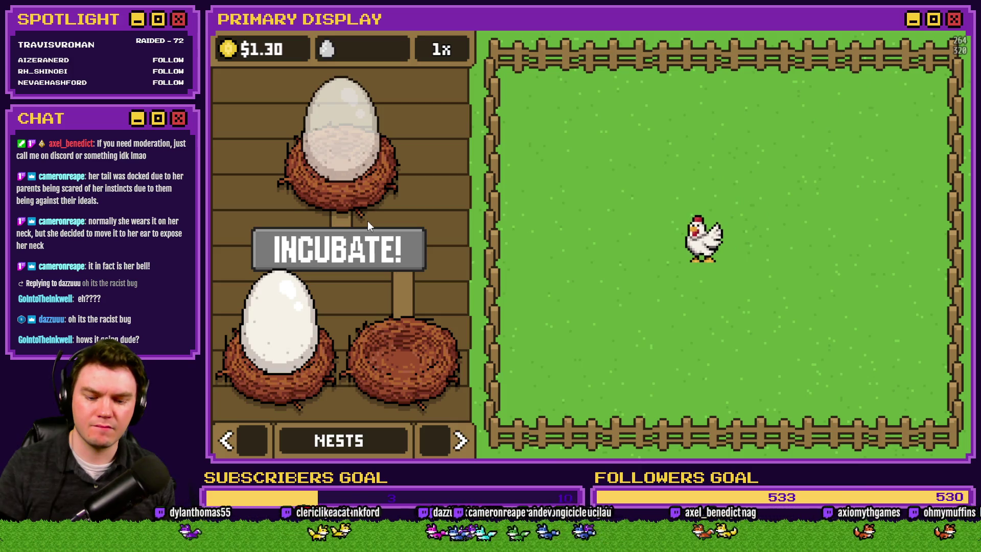
pyautogui.press('F9')
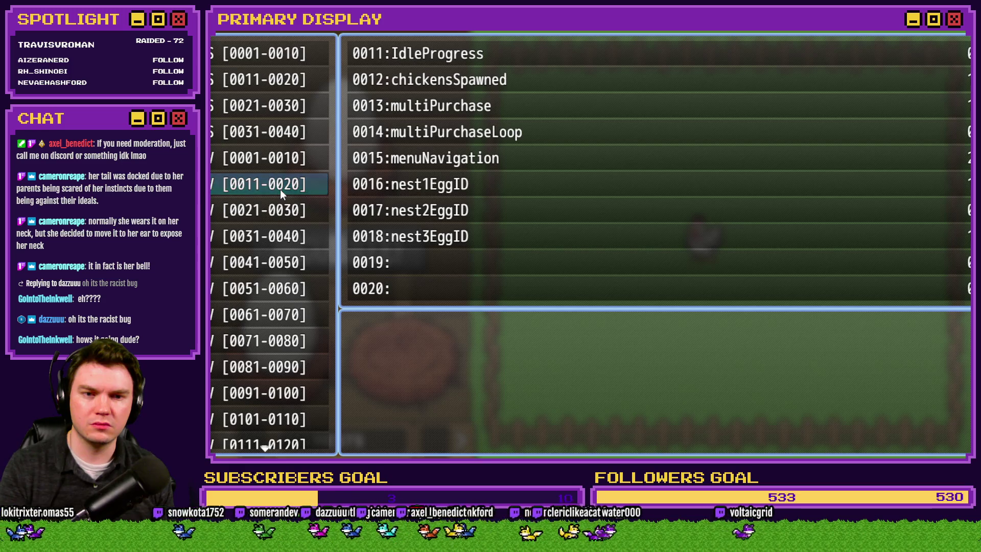
pyautogui.press('Escape')
pyautogui.click(959, 41)
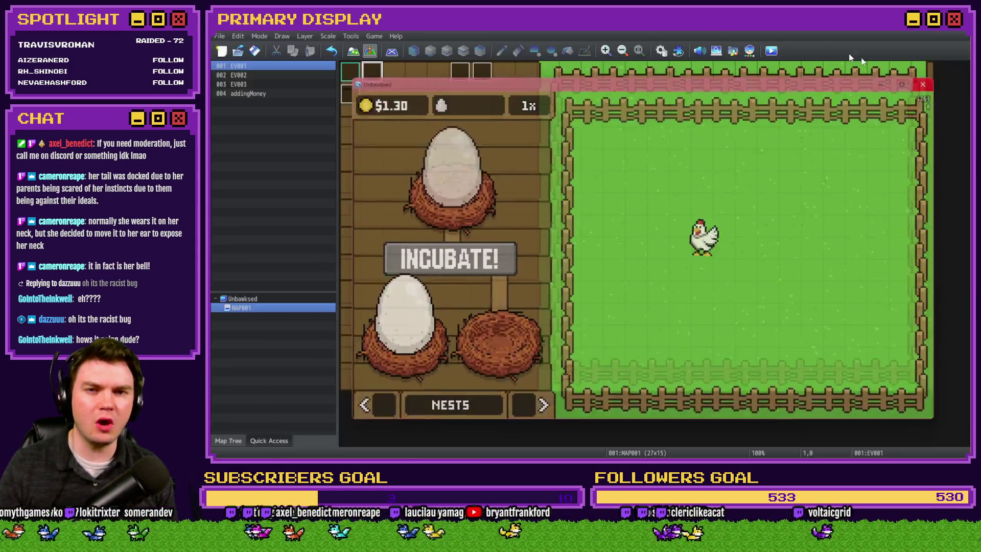
# Paste a copy of the nest 3 If block and change its comment to 'Showing Icon in Nest 3'.
pyautogui.click(661, 50)
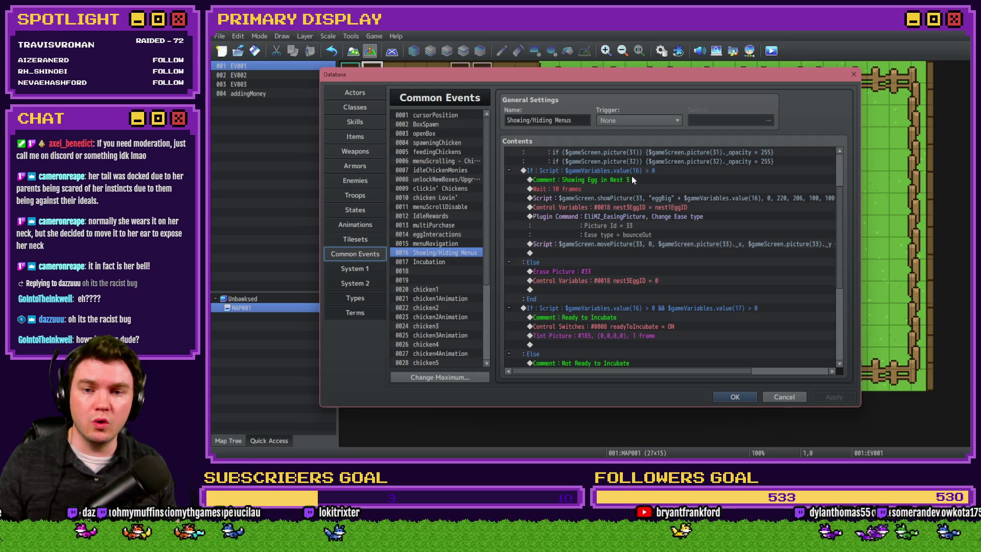
pyautogui.click(624, 264)
pyautogui.hotkey('ctrl', 'v')
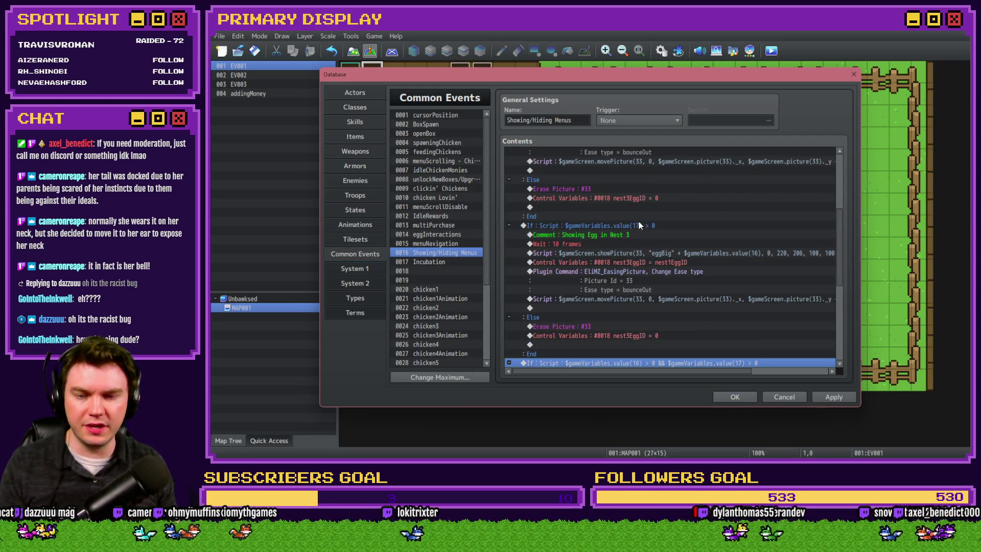
pyautogui.click(637, 236)
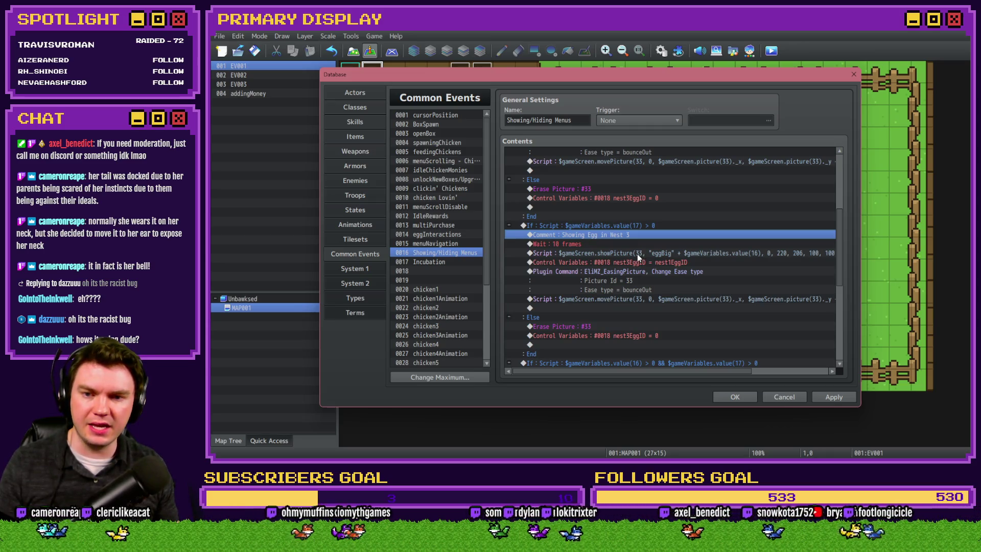
pyautogui.press('Return')
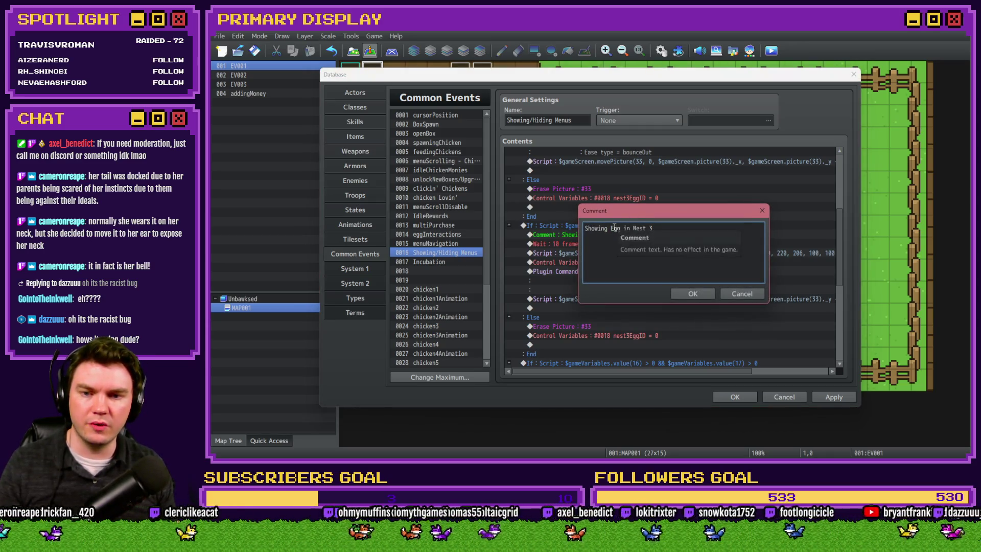
pyautogui.doubleClick(615, 227)
pyautogui.write('Icon')
pyautogui.hotkey('ctrl', 'Return')
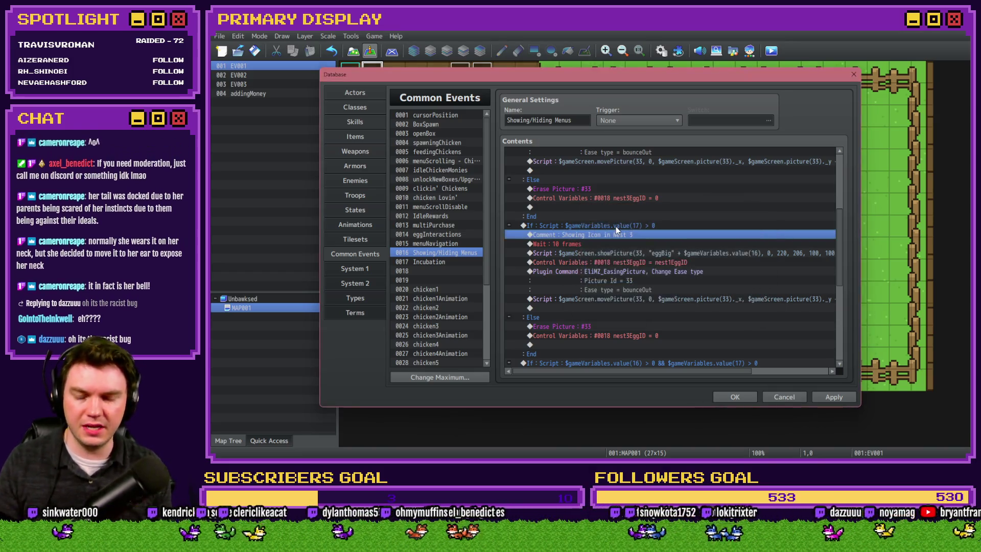
pyautogui.press('Down')
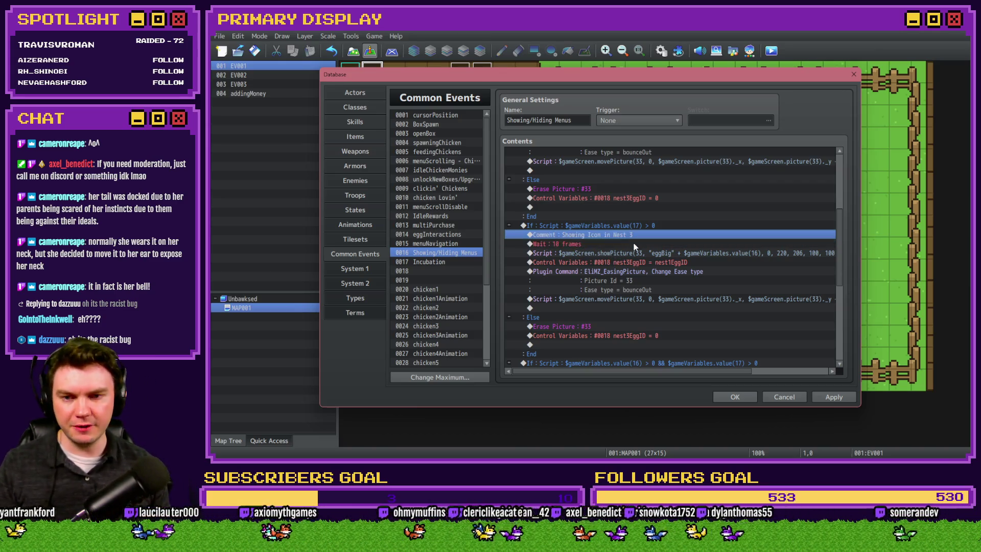
pyautogui.click(631, 253)
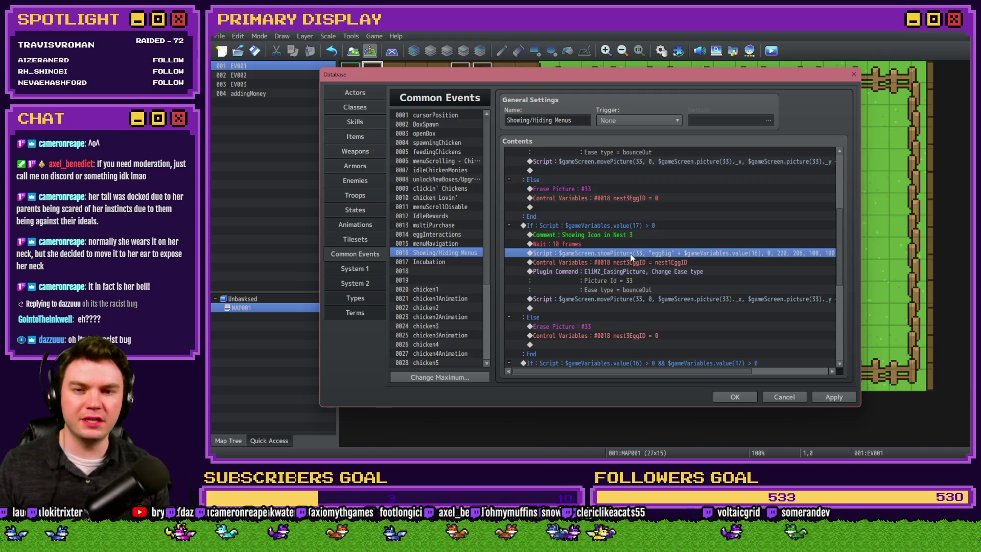
# Change the new showPicture script to picture 34 with the 'cosmetic' image prefix and variable 17.
pyautogui.doubleClick(631, 256)
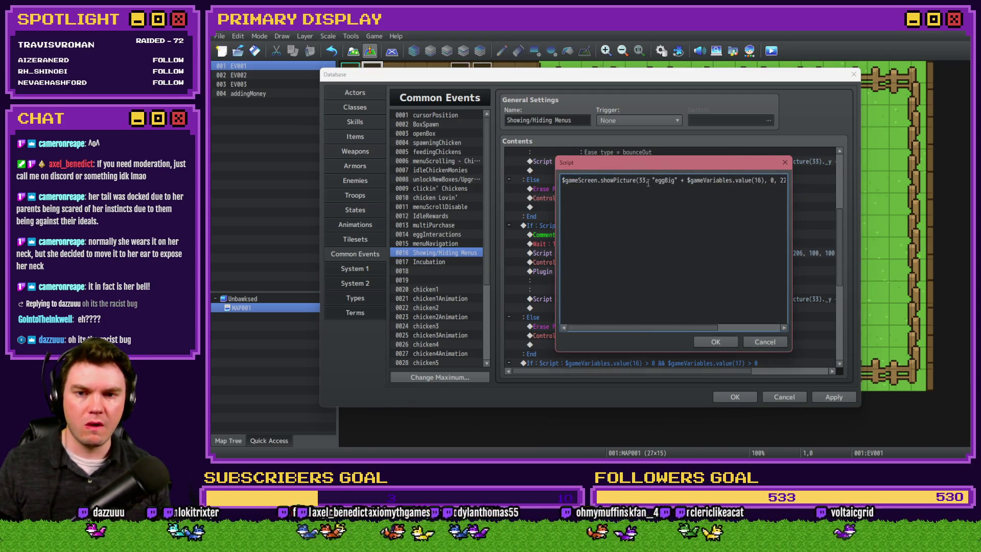
pyautogui.press('BackSpace')
pyautogui.write('4')
pyautogui.moveTo(656, 180); pyautogui.dragTo(674, 183)
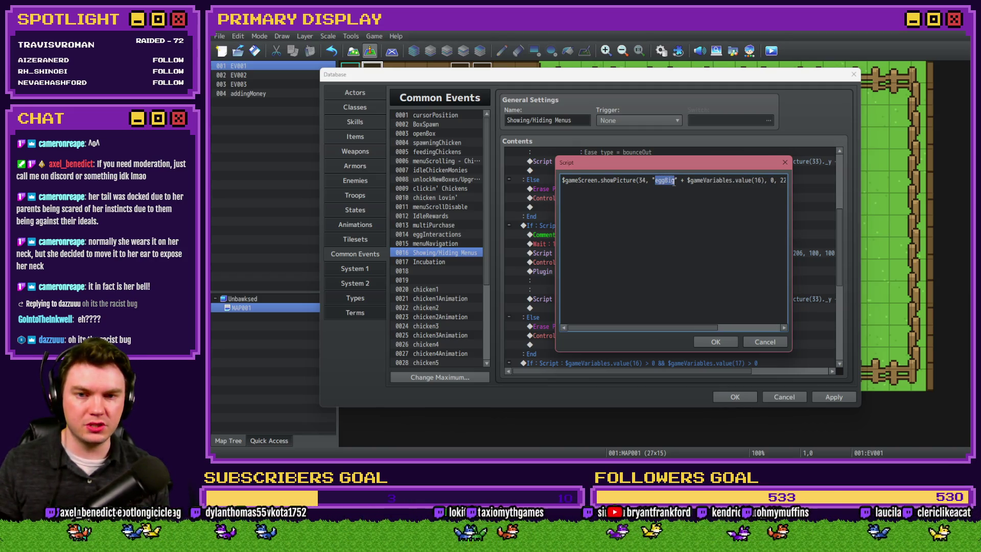
pyautogui.write('cosmeti')
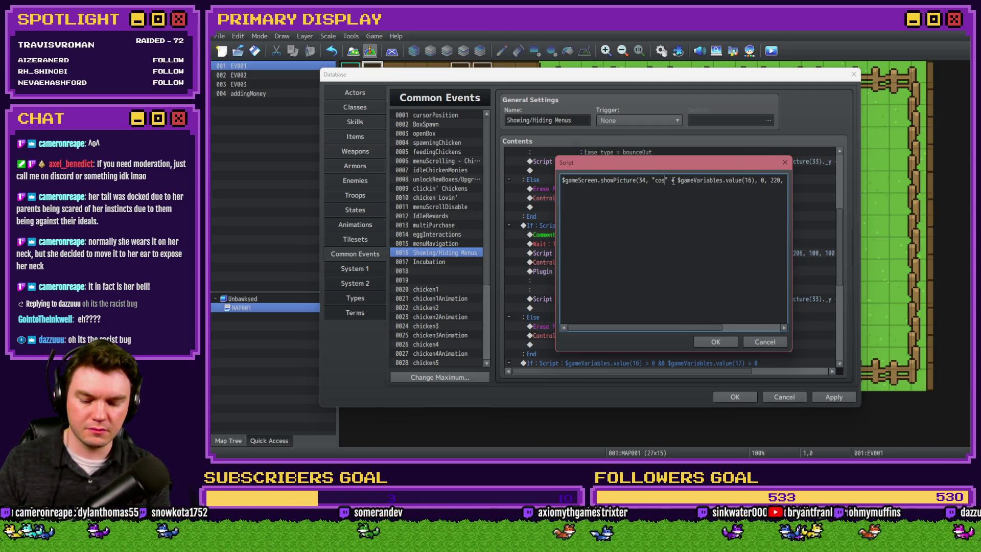
pyautogui.write('c')
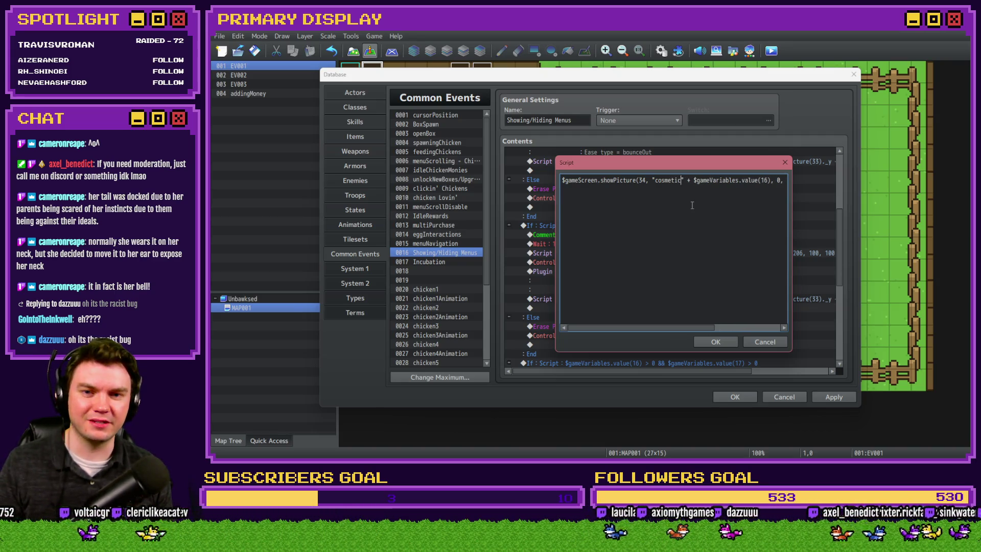
pyautogui.click(768, 180)
pyautogui.write('7')
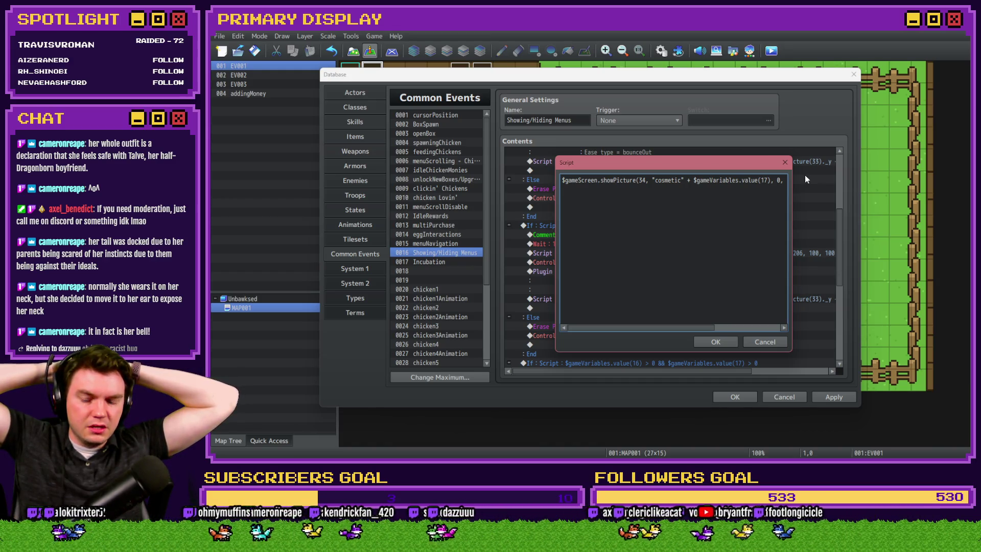
pyautogui.hotkey('alt', 'Tab')
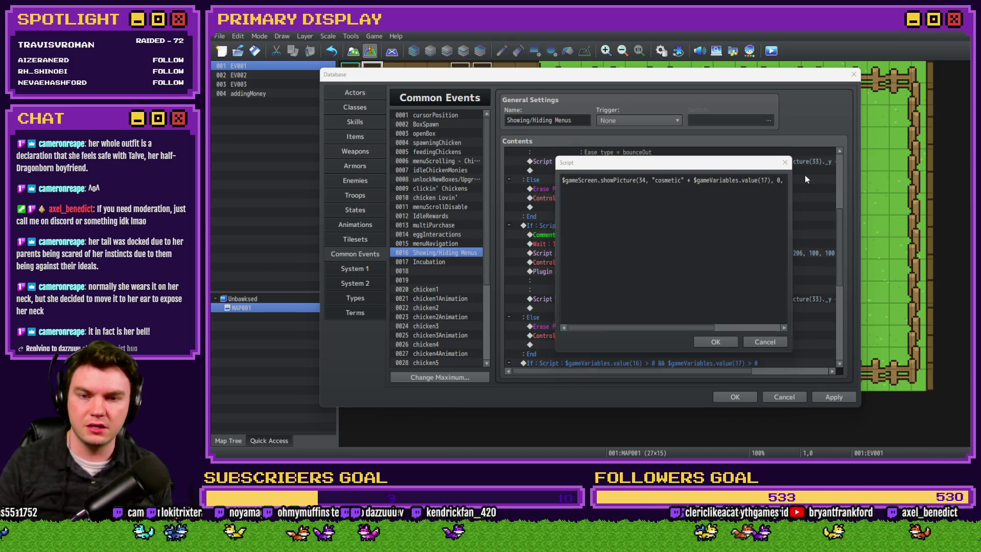
pyautogui.hotkey('alt', 'Tab')
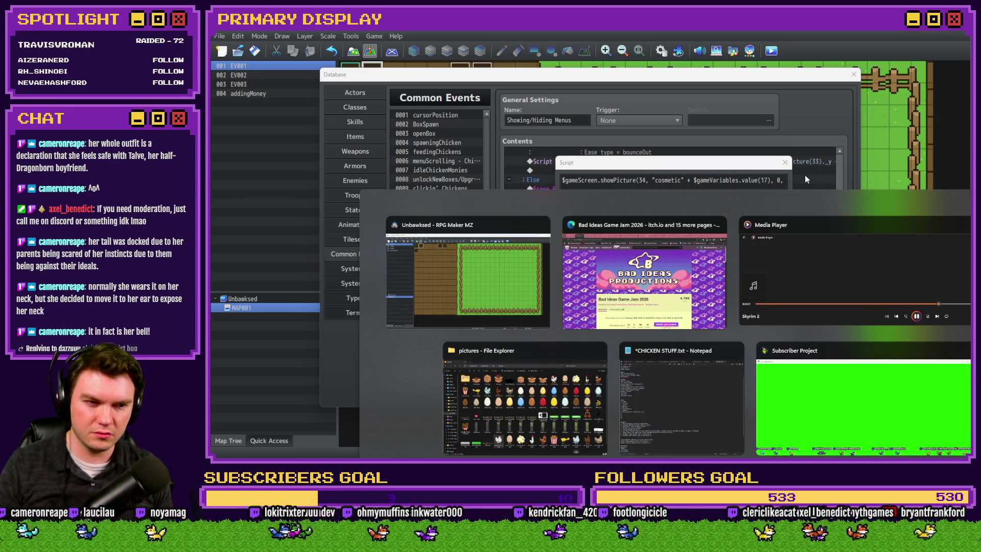
# Look over the eggBig egg images, including blue eggBig4, in the img/pictures folder.
pyautogui.hotkey('alt', 'Tab')
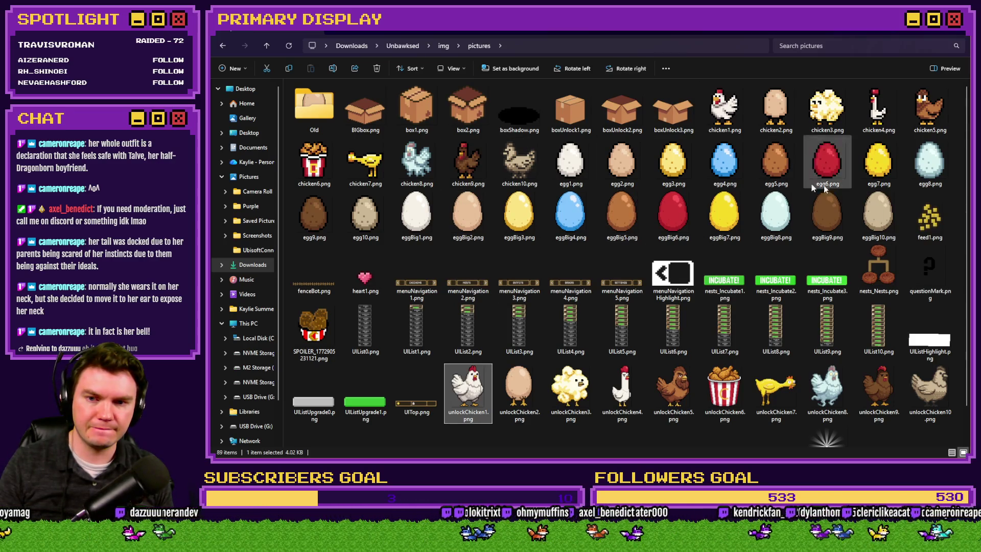
pyautogui.click(456, 225)
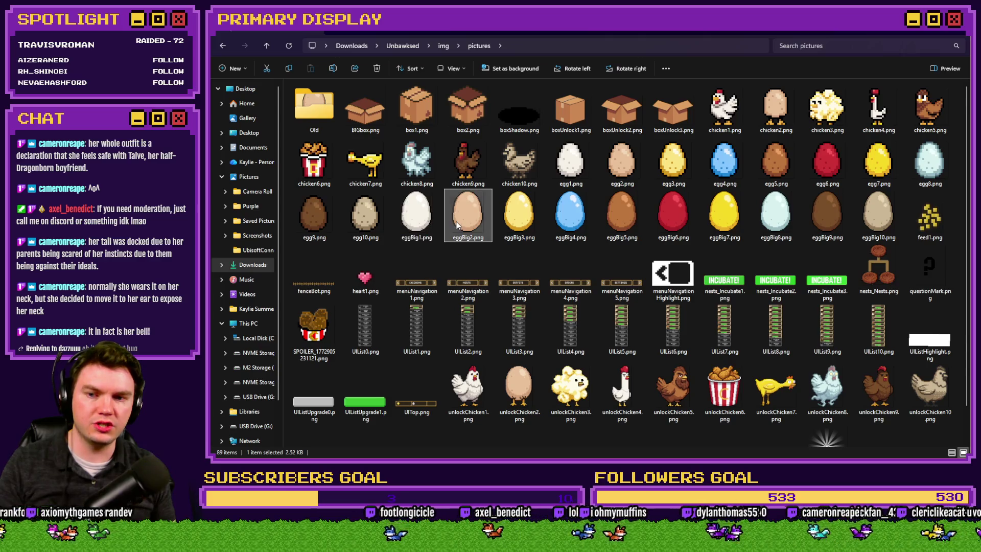
pyautogui.press('Right')
pyautogui.press('Right')
pyautogui.press('Right')
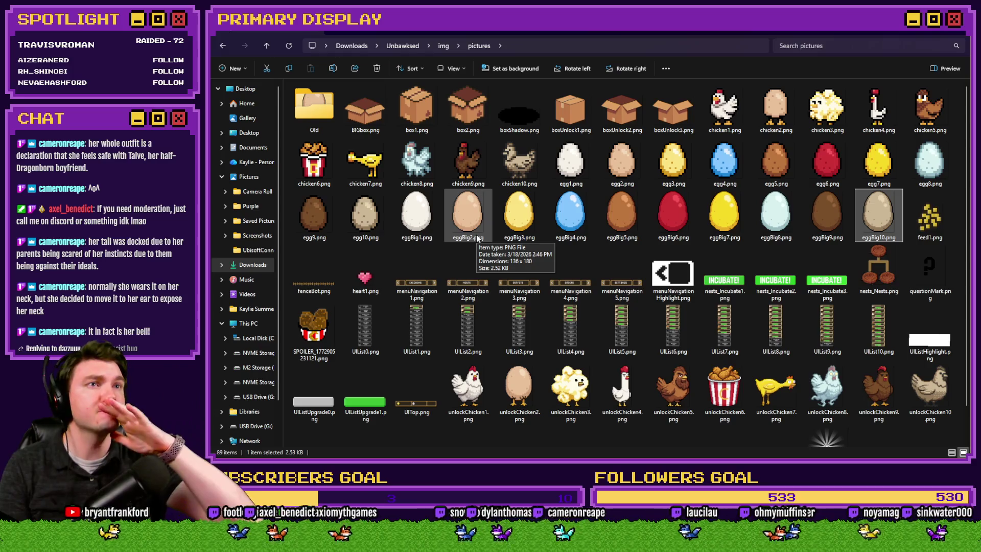
pyautogui.click(566, 219)
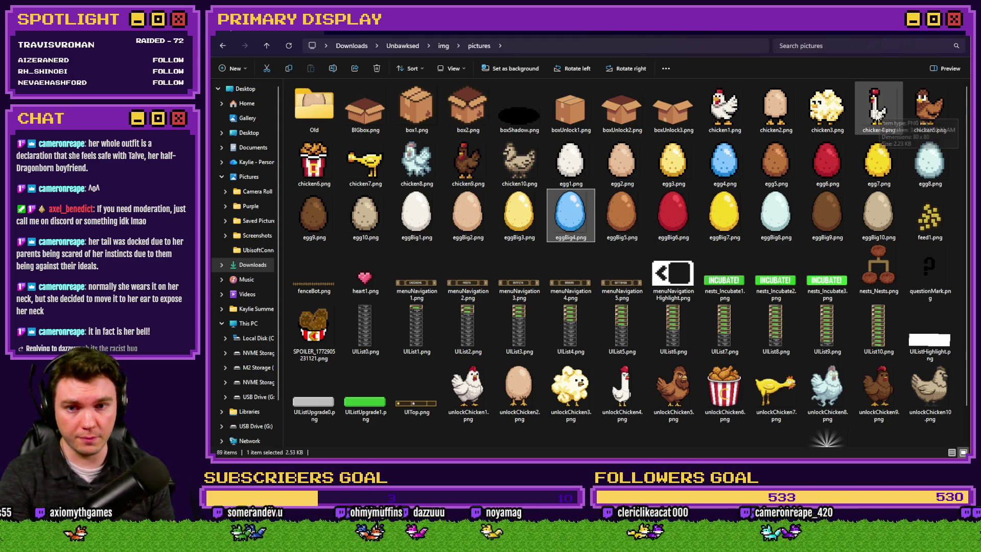
pyautogui.moveTo(580, 228)
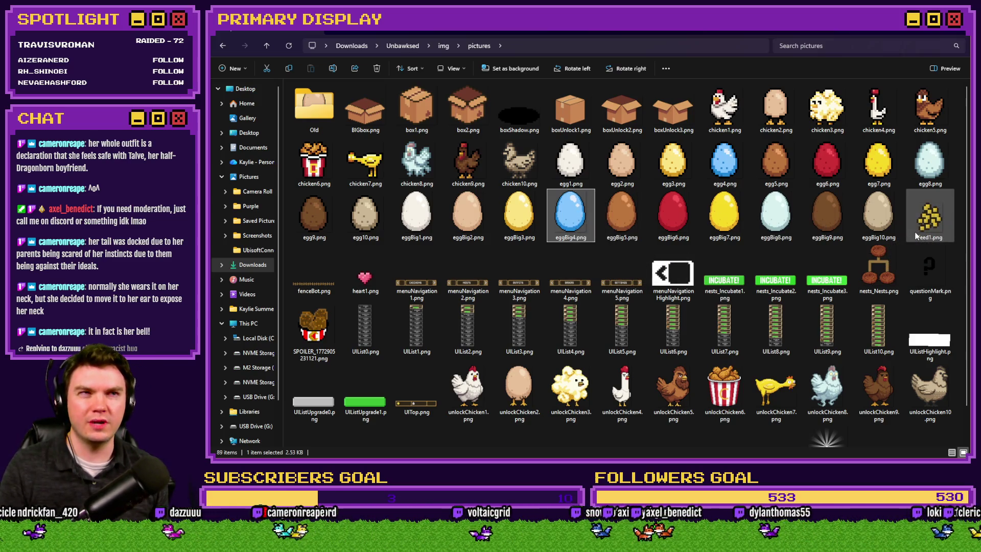
pyautogui.moveTo(916, 235)
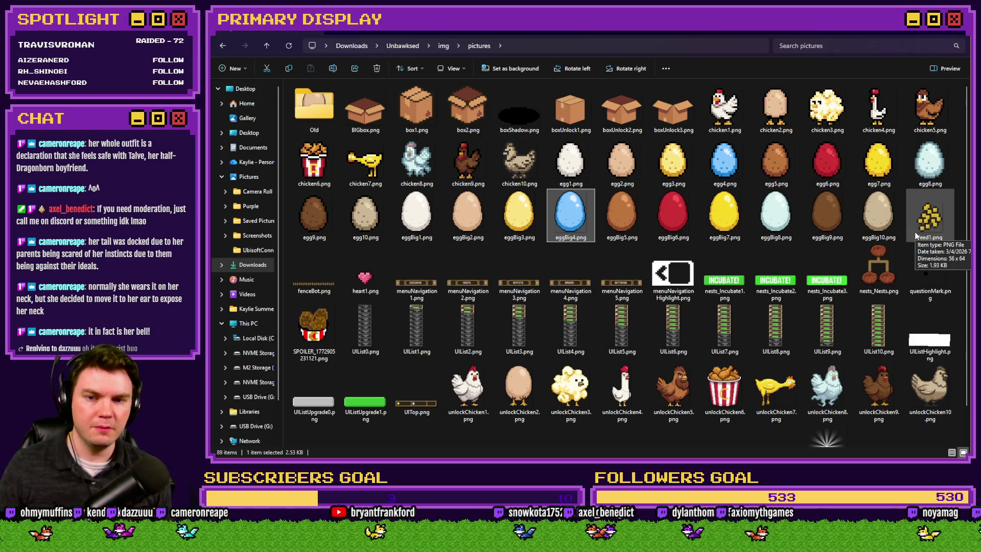
pyautogui.moveTo(612, 213)
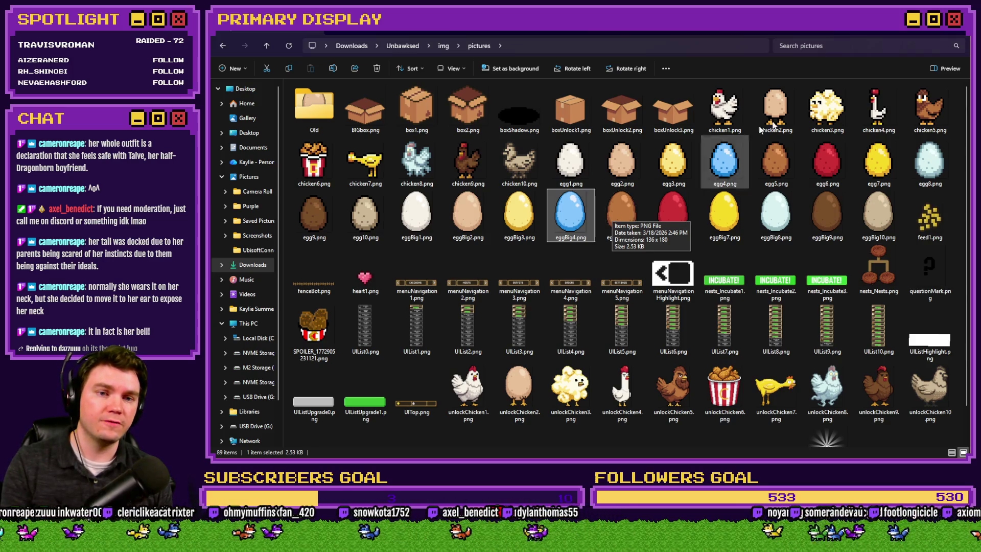
pyautogui.moveTo(885, 114)
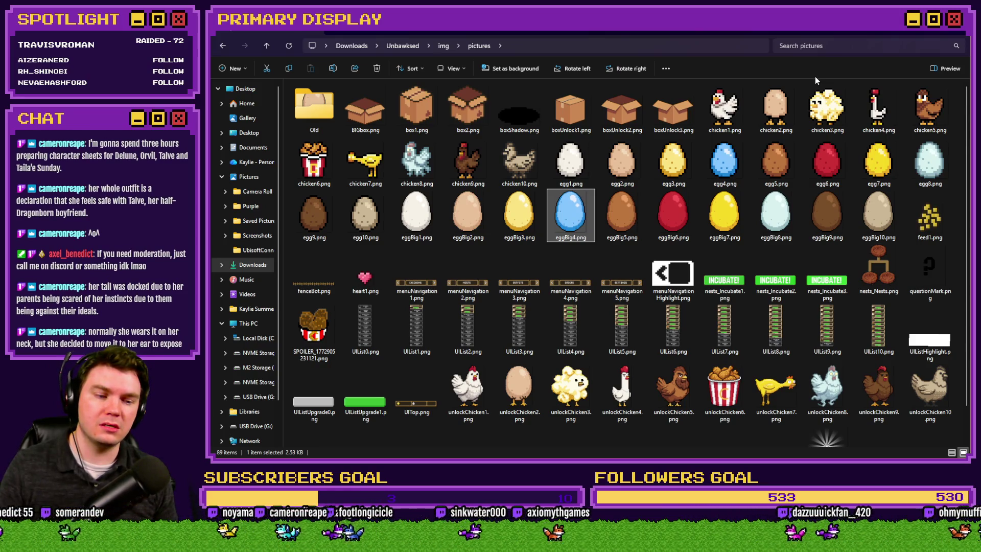
# Back in RPG Maker, accept the Script and Database dialogs and bring up the Plugin Manager.
pyautogui.hotkey('alt', 'Tab')
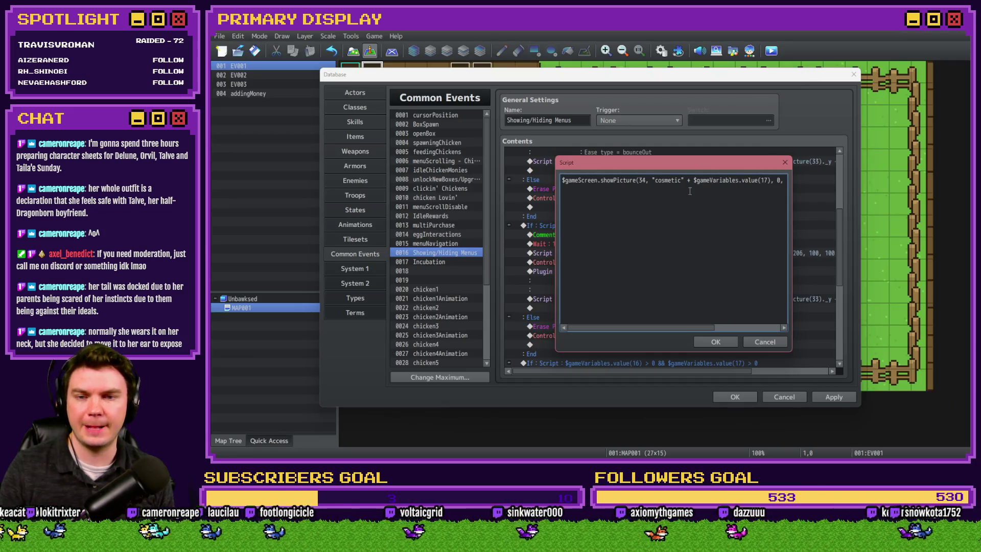
pyautogui.click(705, 338)
pyautogui.click(728, 397)
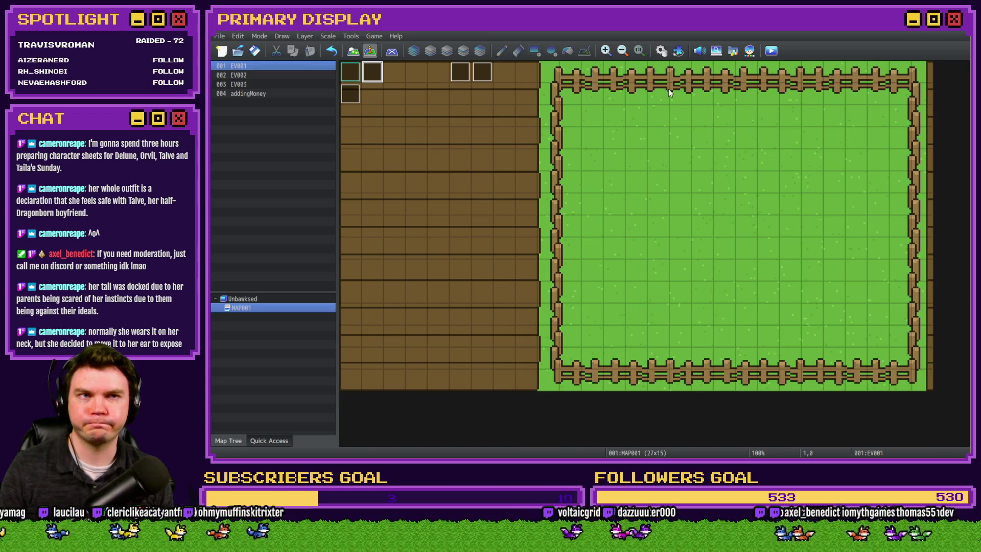
pyautogui.click(678, 51)
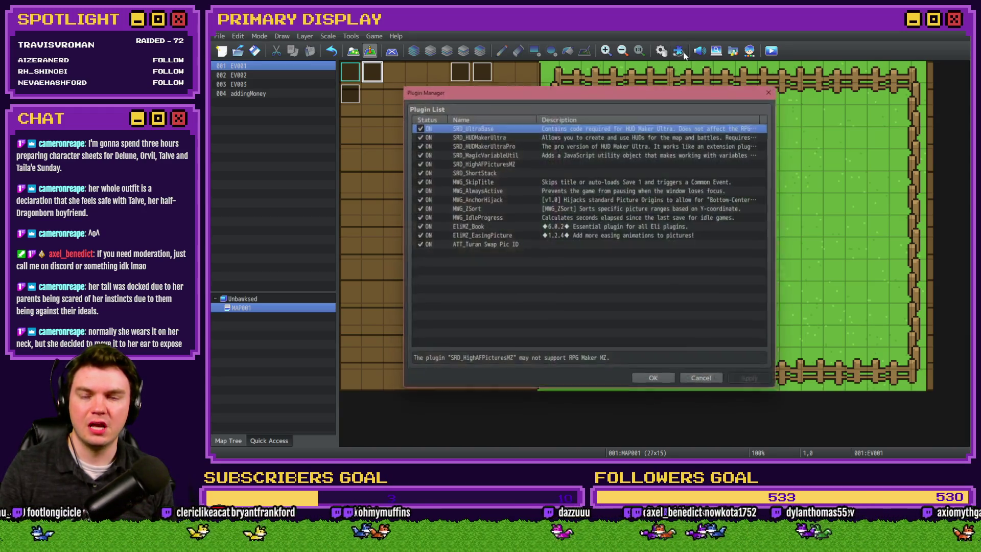
# Change the MWG_ZSort plugin's Max ID parameter from 31 to 41 and save the plugin settings.
pyautogui.click(489, 227)
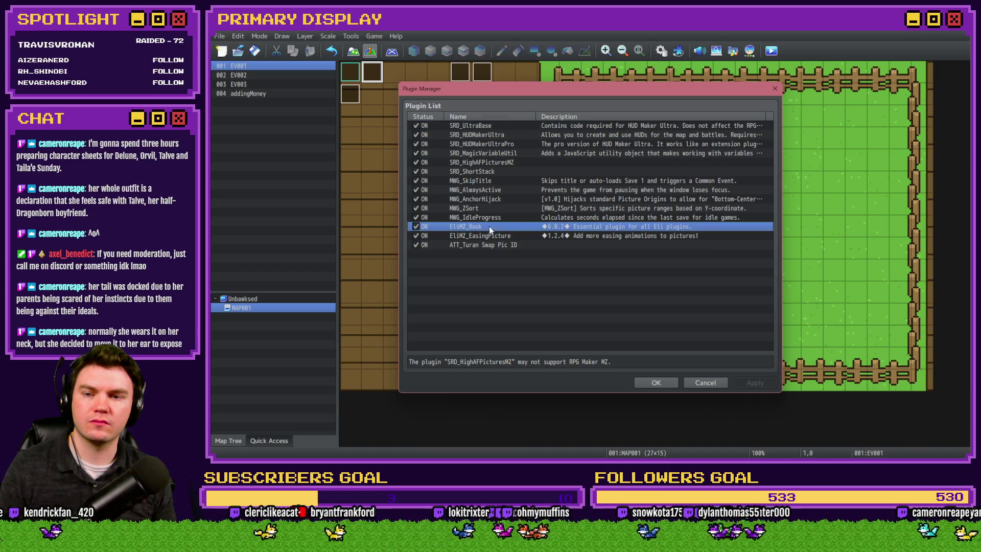
pyautogui.click(491, 209)
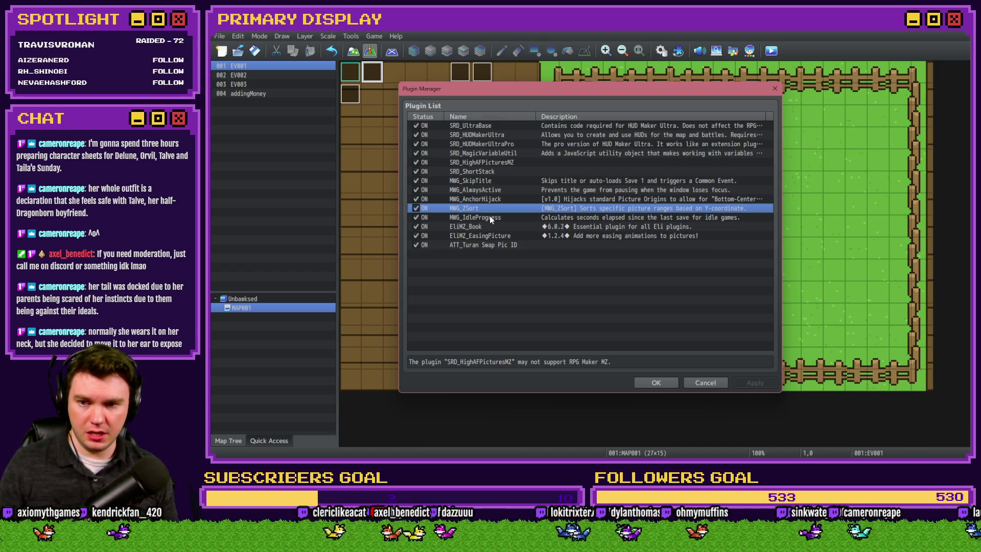
pyautogui.doubleClick(491, 209)
pyautogui.press('Escape')
pyautogui.doubleClick(490, 210)
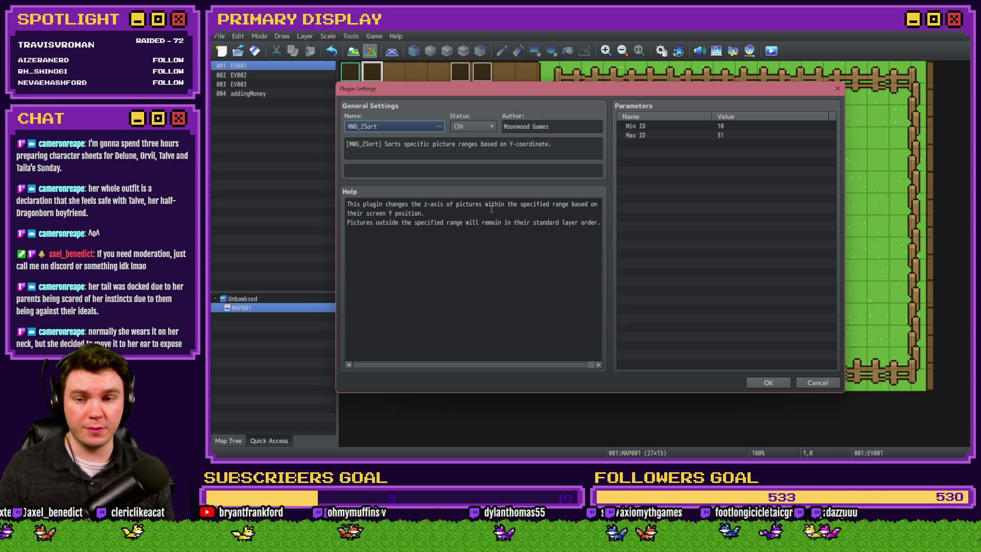
pyautogui.click(734, 133)
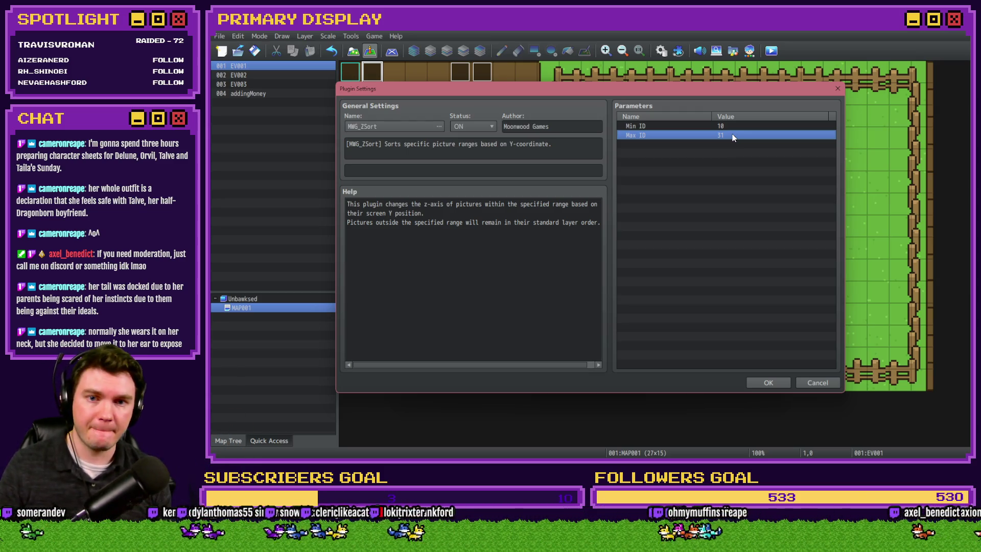
pyautogui.doubleClick(732, 134)
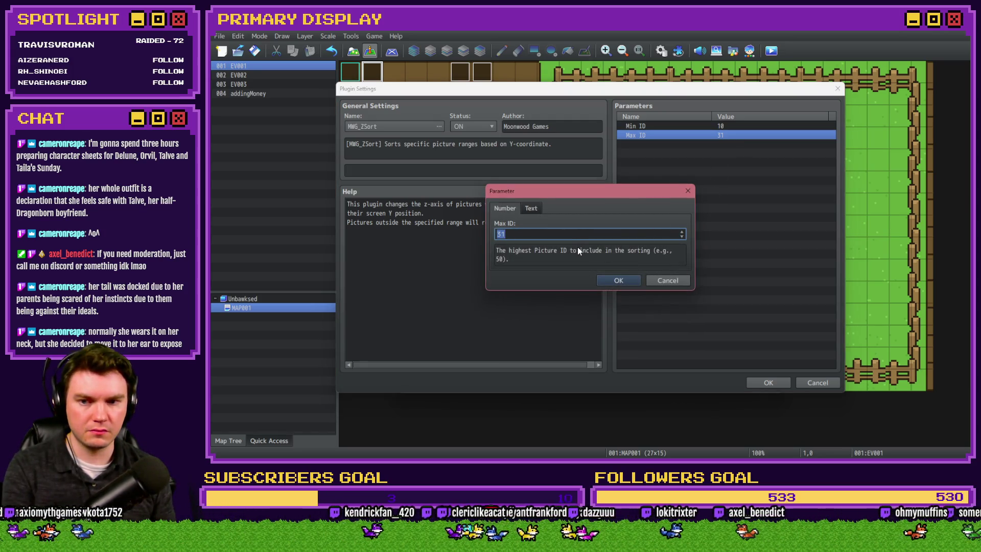
pyautogui.write('41')
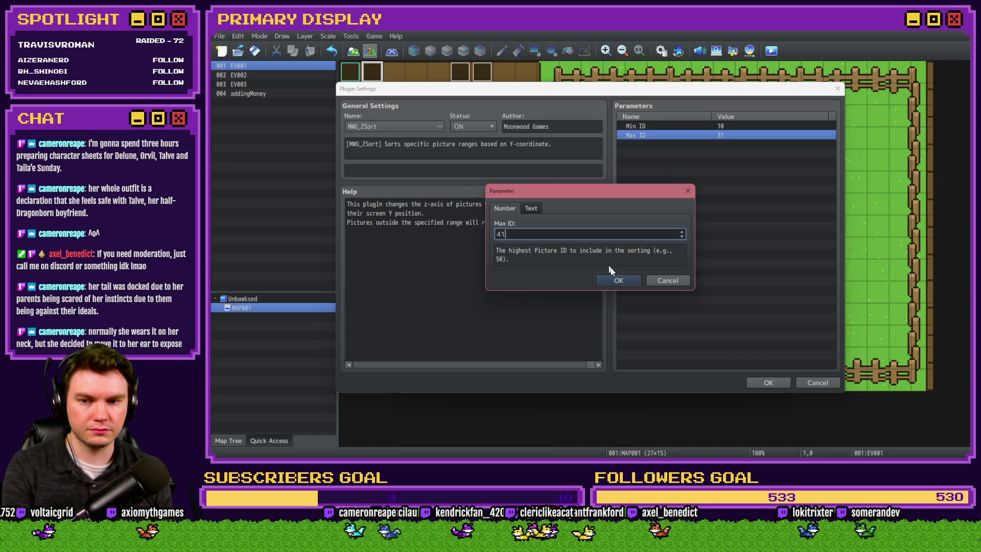
pyautogui.click(618, 281)
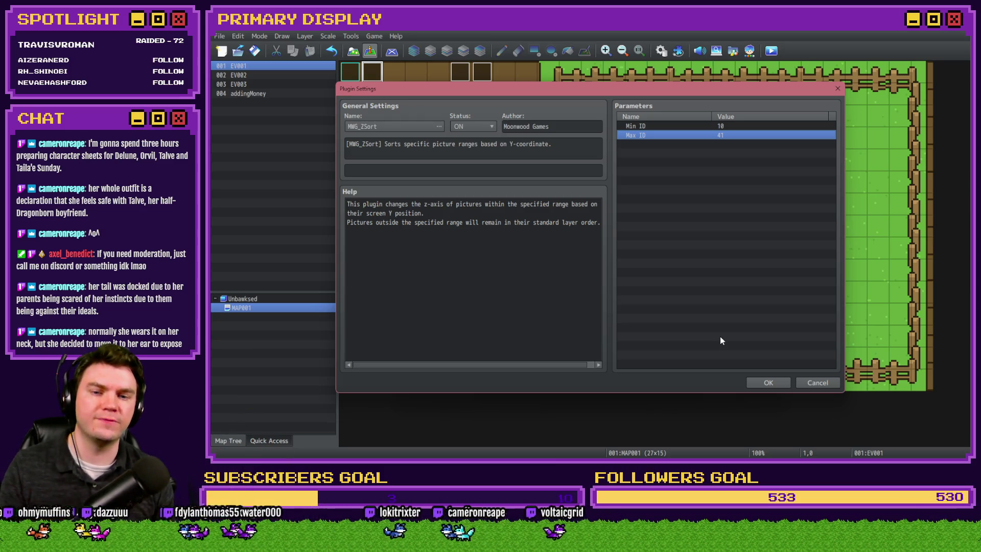
pyautogui.click(768, 382)
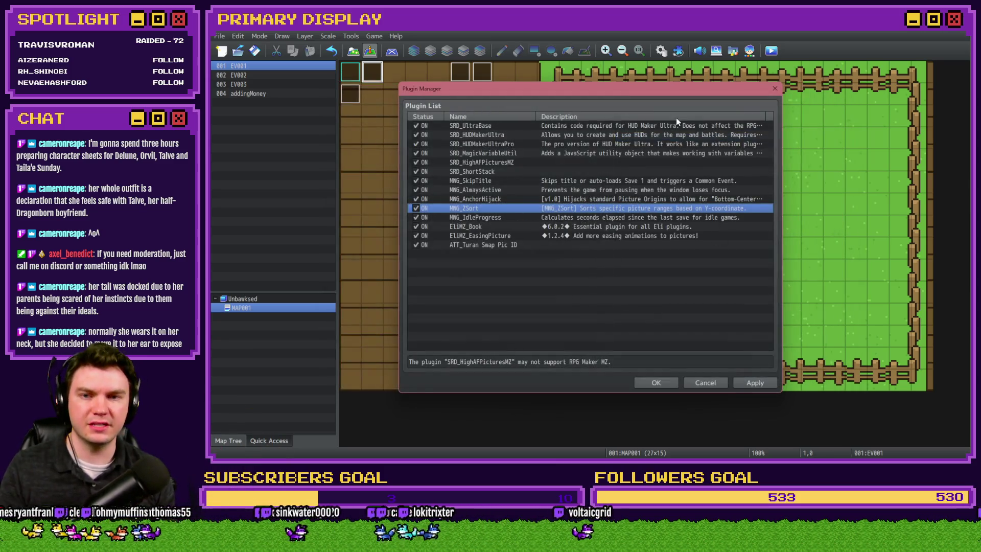
pyautogui.click(665, 384)
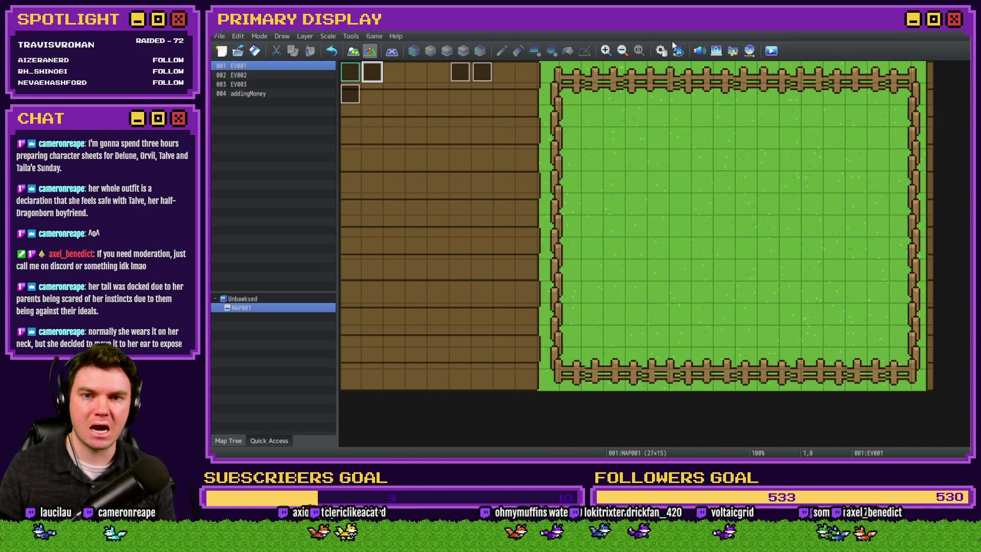
pyautogui.press('F9')
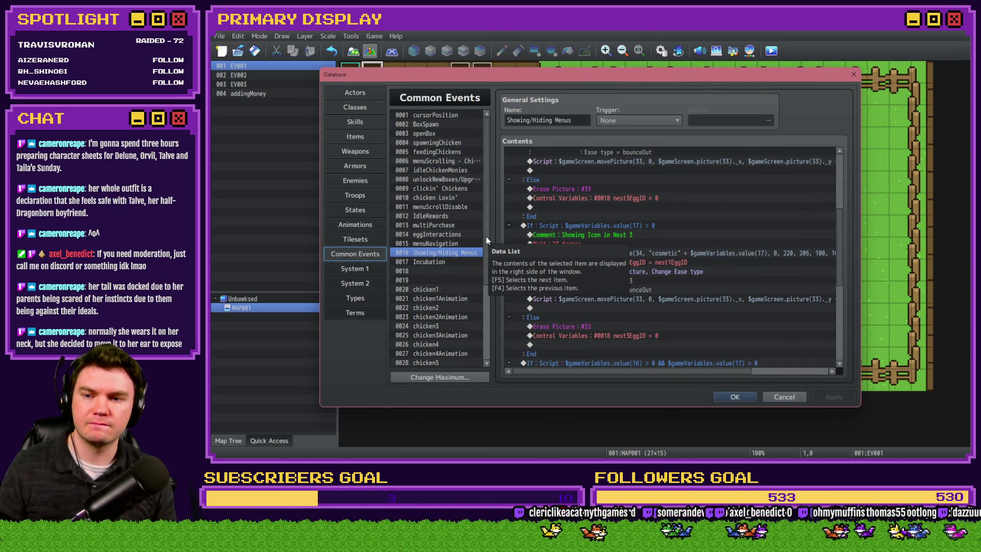
# Review the chicken1 common event's chicken1Y line and egg-spawning If: Script block, then close the Database.
pyautogui.click(449, 289)
pyautogui.scroll(-10, 608, 287)
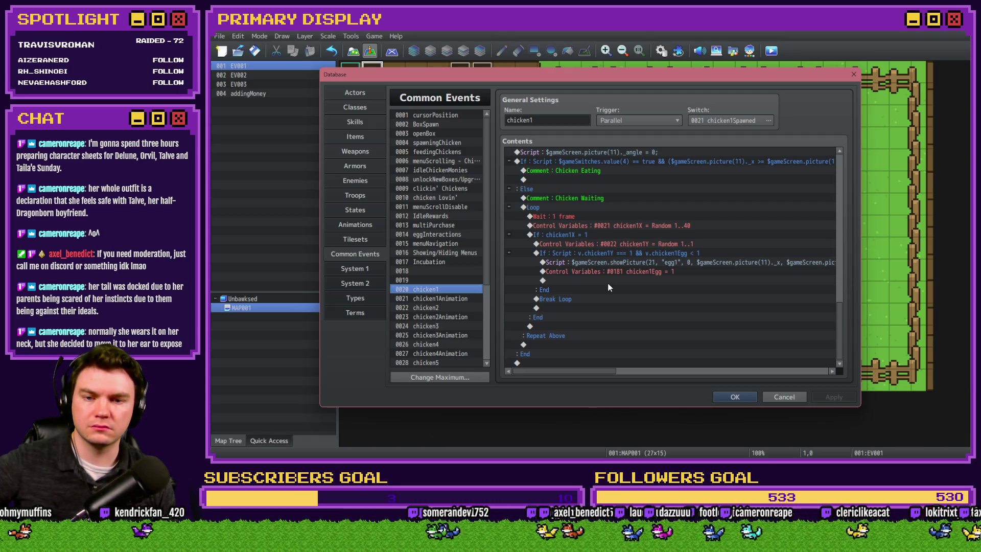
pyautogui.click(609, 245)
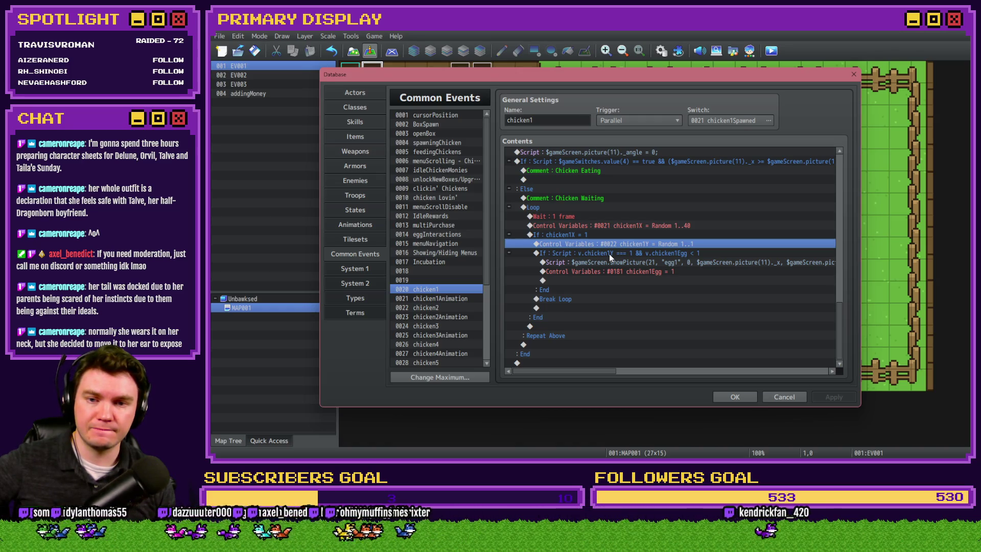
pyautogui.click(609, 253)
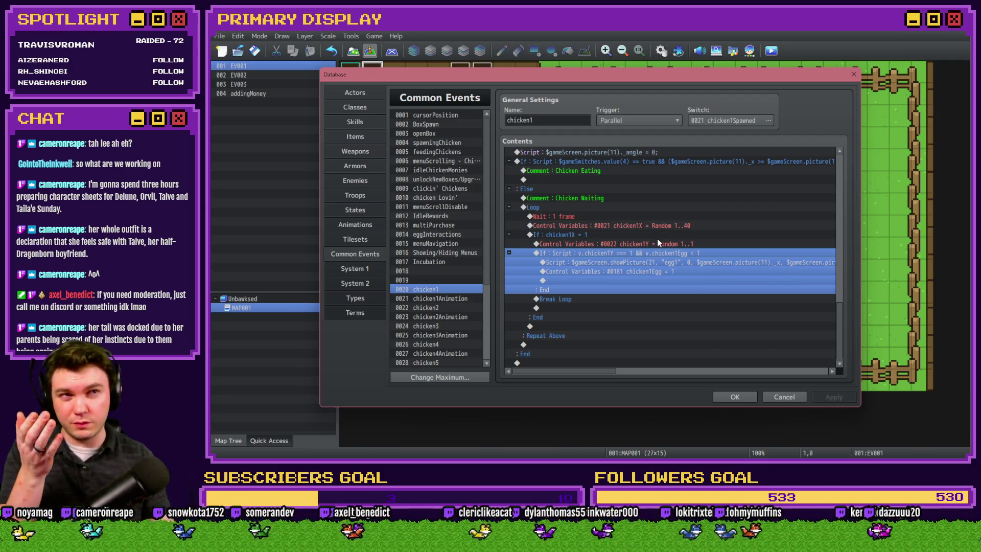
pyautogui.click(740, 396)
# Save and playtest, buy the free Leghorn and switch the shop to the Nests page.
pyautogui.click(771, 51)
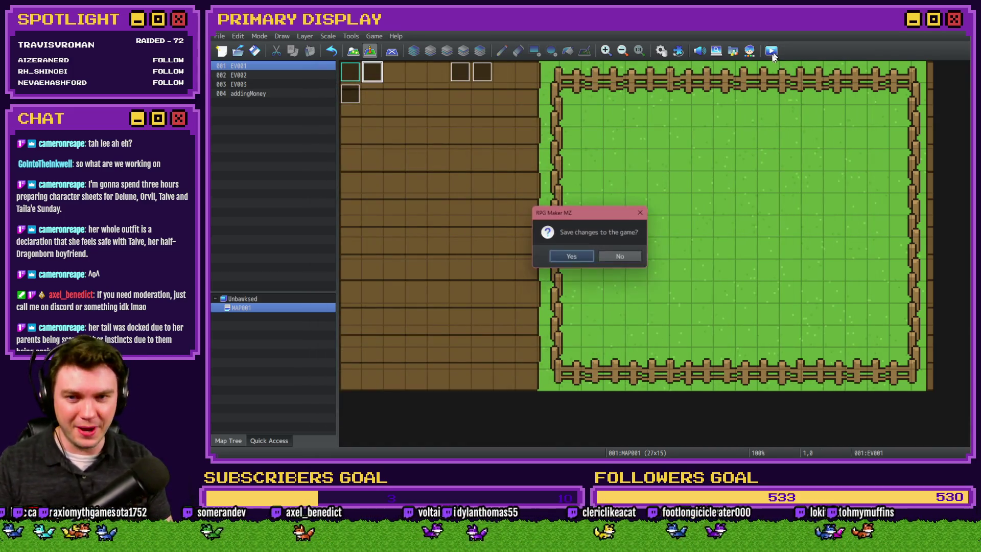
pyautogui.click(584, 256)
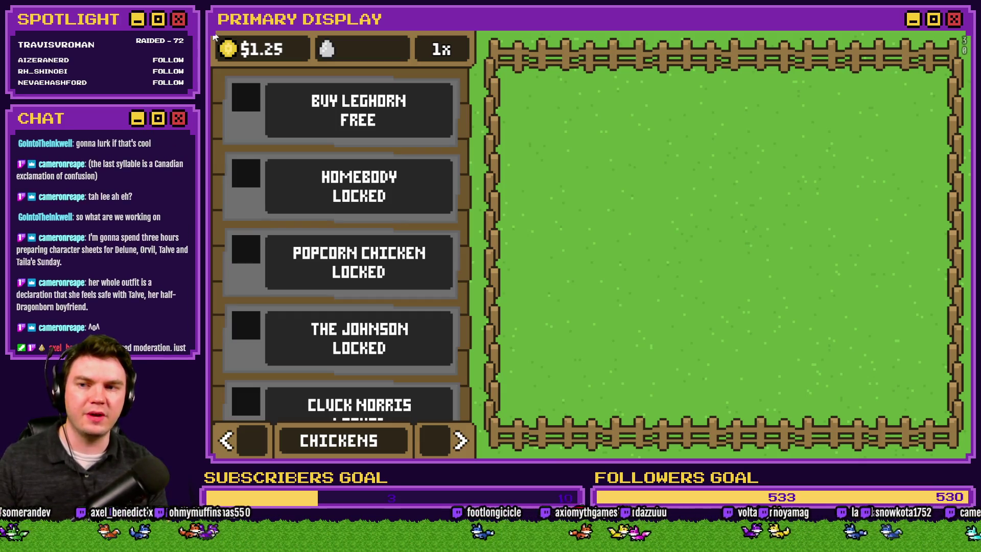
pyautogui.click(283, 87)
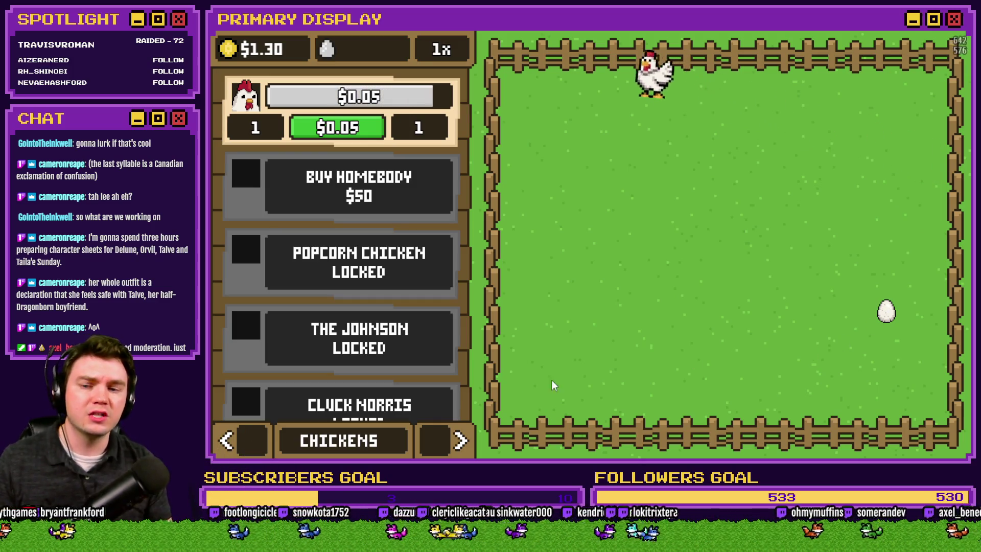
pyautogui.click(461, 440)
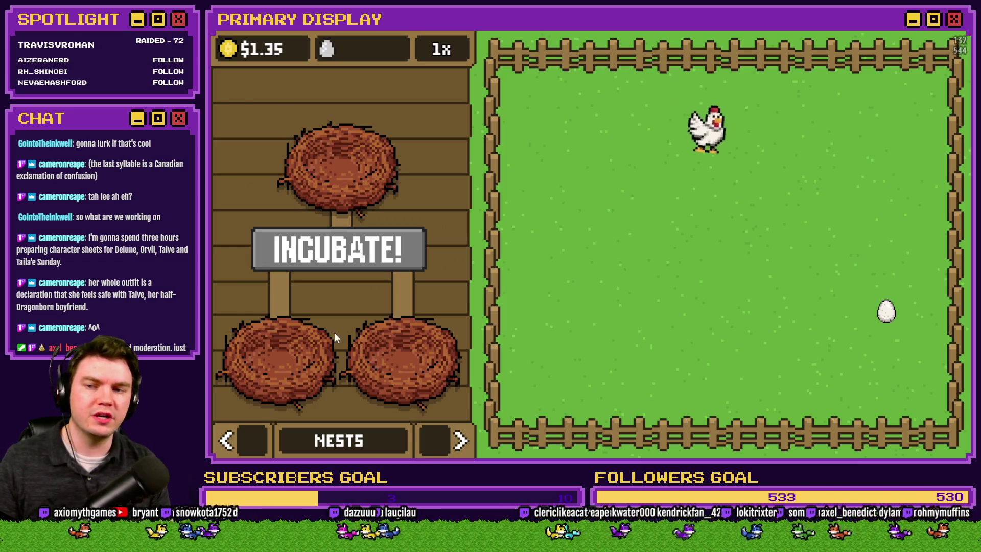
# Drag a field egg onto the left nest and the brown egg onto the right nest.
pyautogui.moveTo(885, 315)
pyautogui.mouseDown()
pyautogui.moveTo(764, 260)
pyautogui.moveTo(278, 326)
pyautogui.mouseUp()
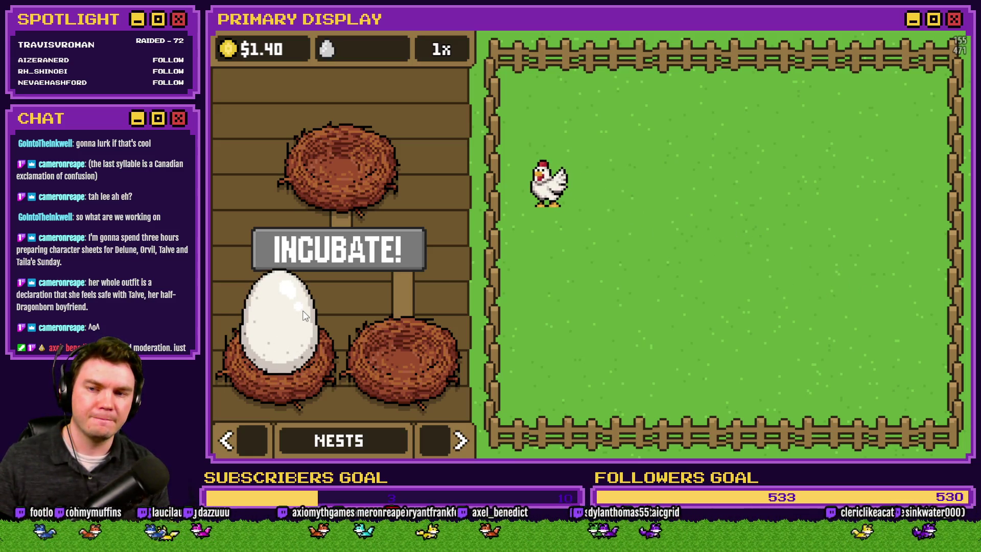
pyautogui.click(274, 317)
pyautogui.moveTo(304, 345); pyautogui.dragTo(279, 345)
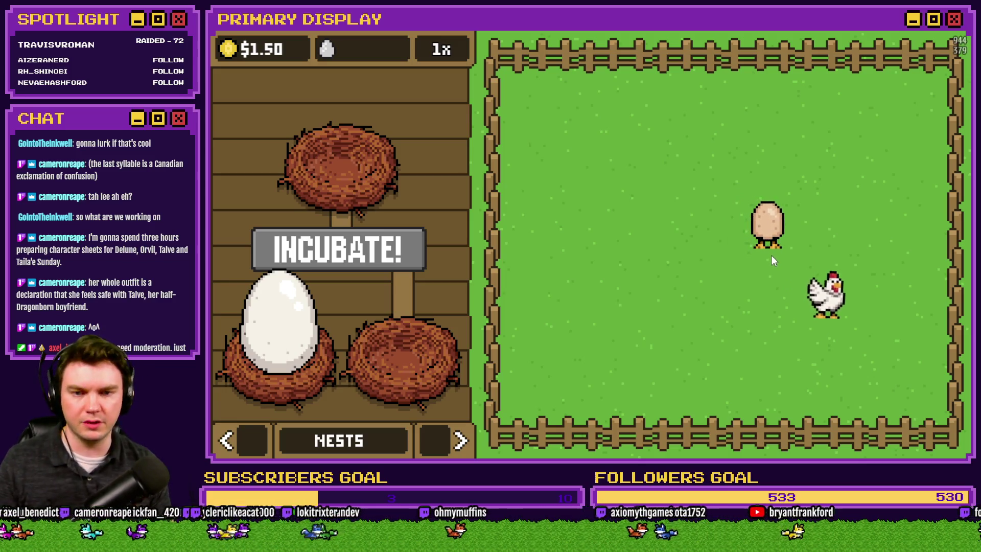
pyautogui.moveTo(774, 238)
pyautogui.mouseDown()
pyautogui.moveTo(700, 237)
pyautogui.moveTo(419, 317)
pyautogui.moveTo(414, 329)
pyautogui.mouseUp()
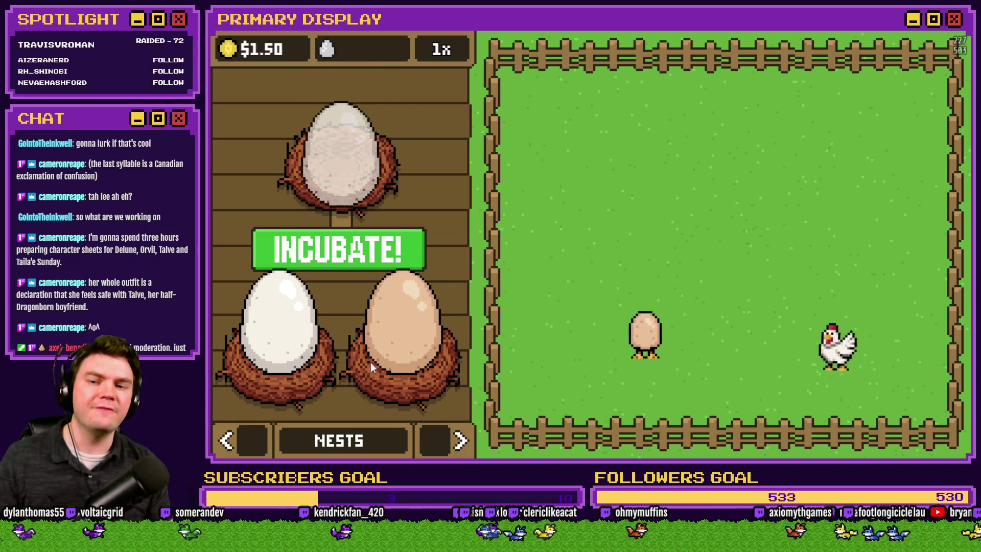